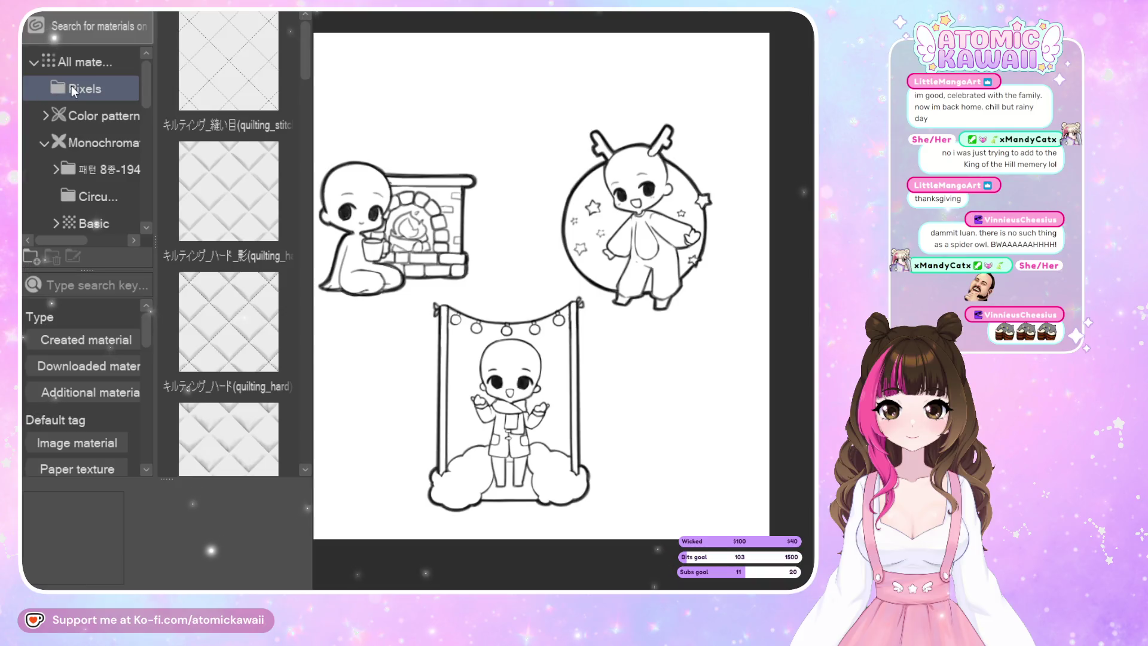
Browse the Color pattern material thumbnails, then hide the side panels to enlarge the canvas.
left_click(93, 115)
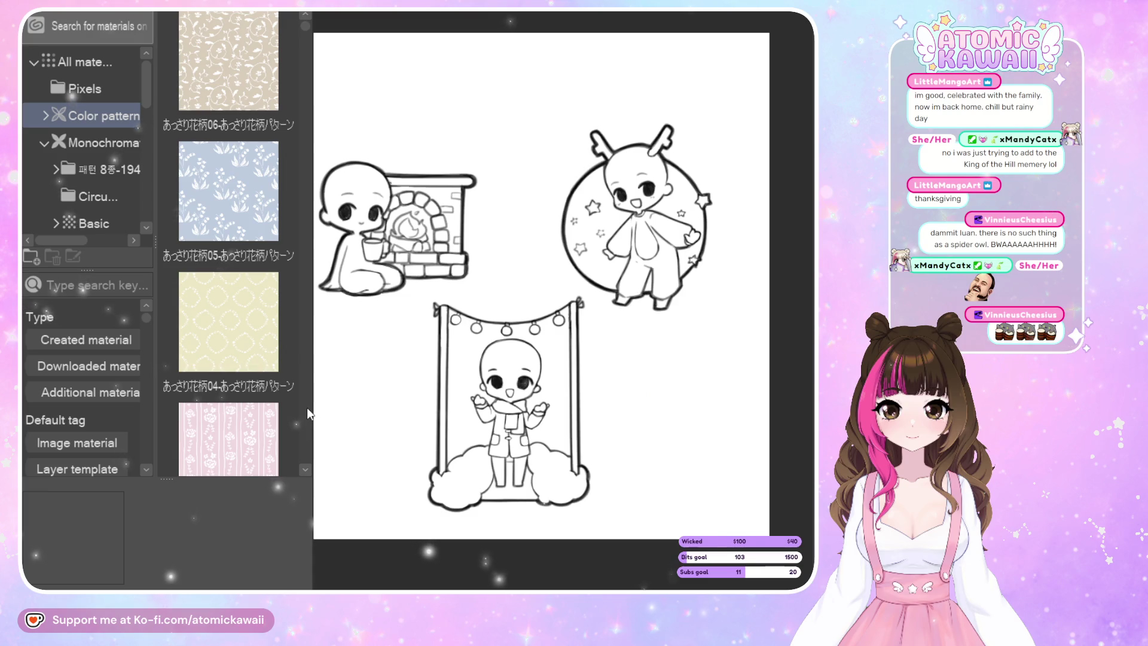
scroll(307, 407, "down", 3)
scroll(307, 407, "down", 3)
scroll(303, 406, "down", 3)
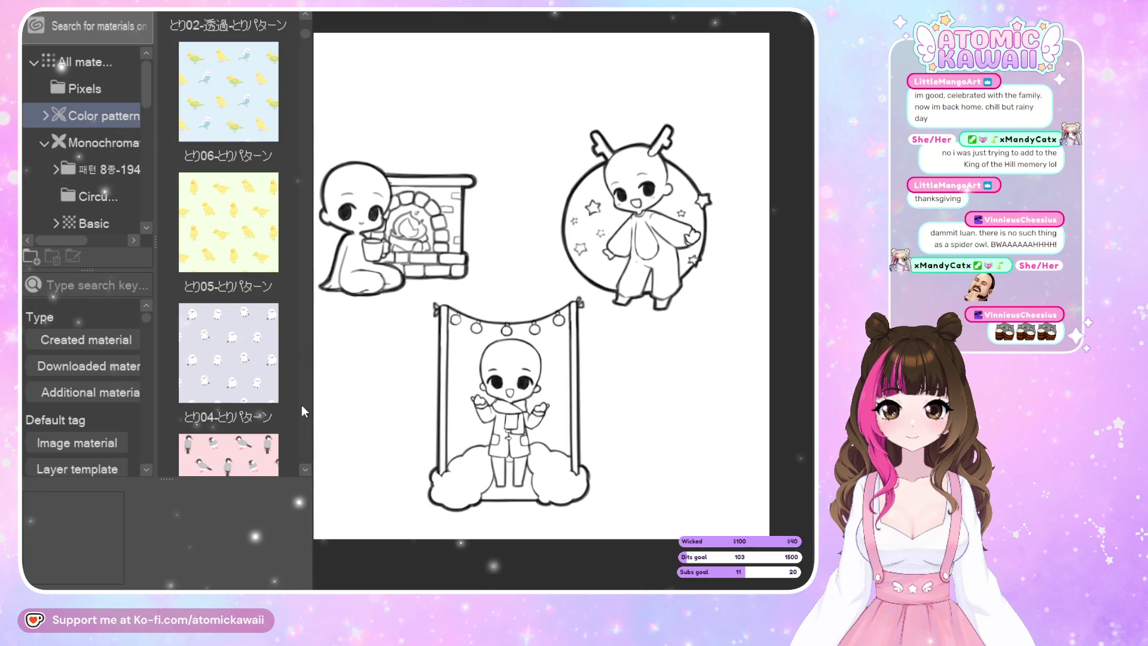
scroll(302, 400, "up", 3)
scroll(303, 400, "up", 3)
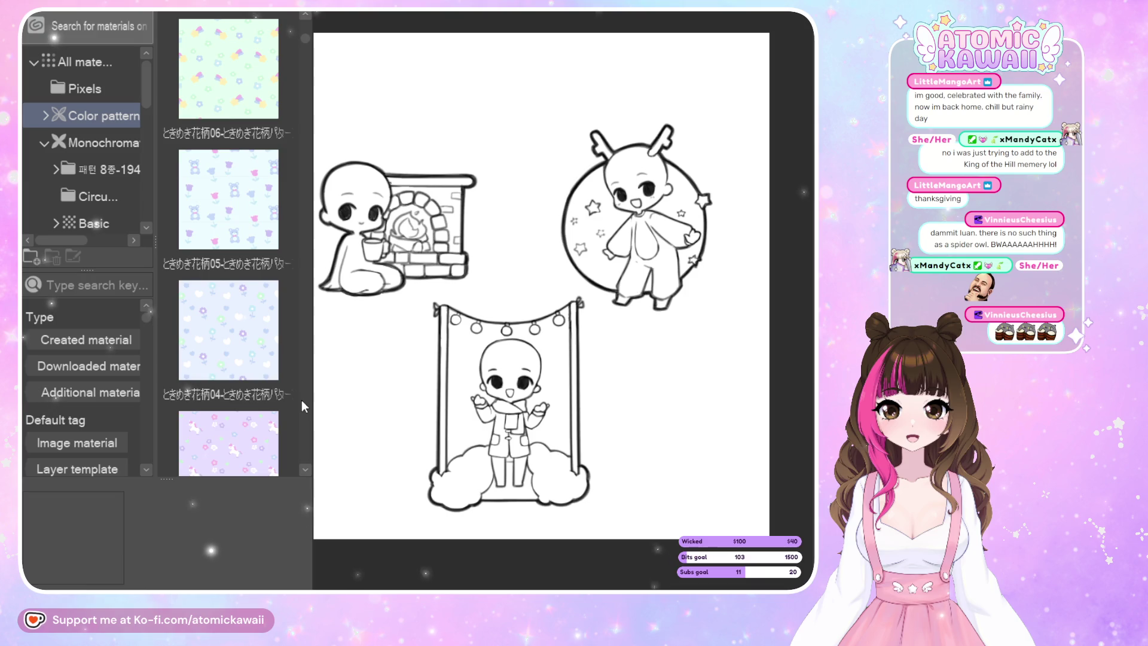
scroll(301, 400, "down", 3)
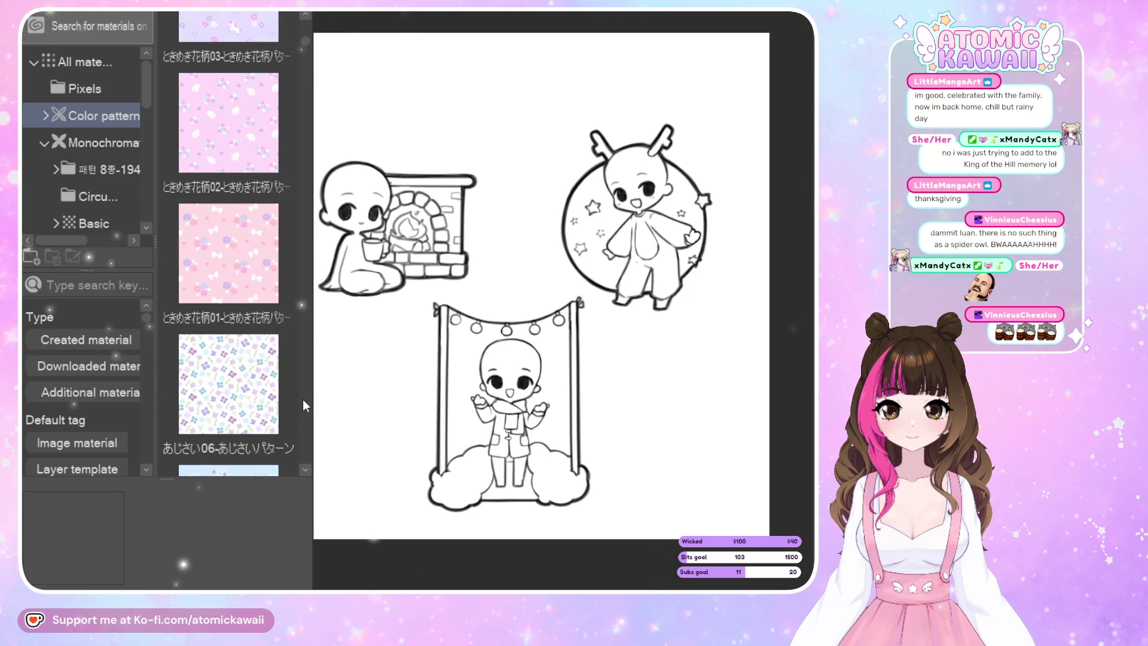
scroll(303, 399, "down", 3)
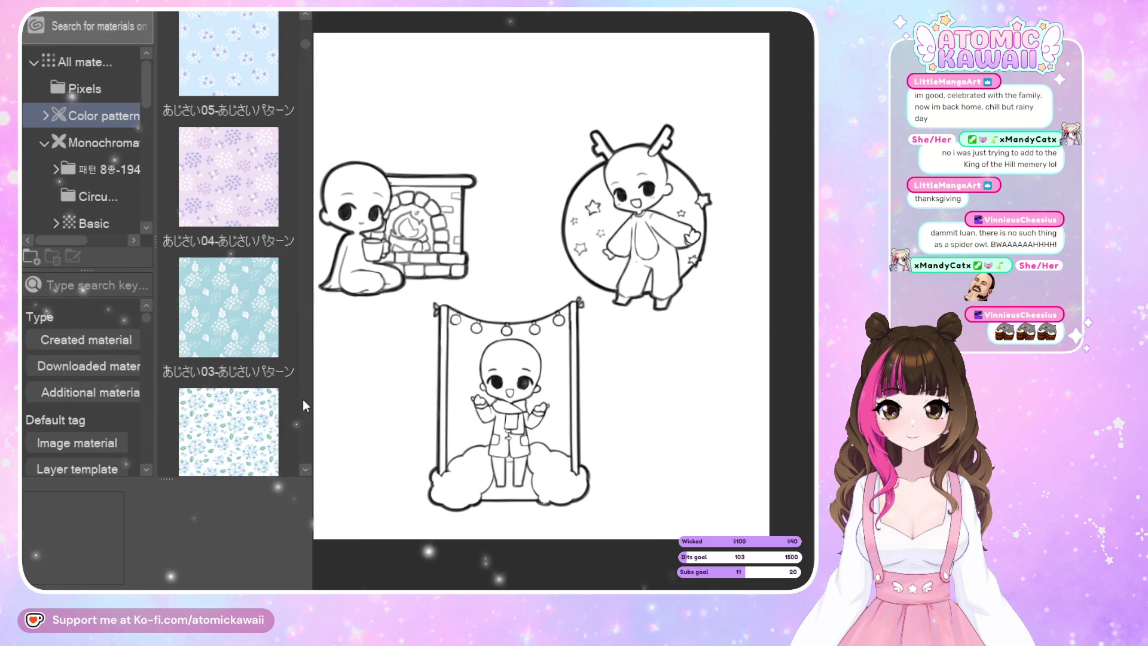
scroll(303, 400, "down", 3)
scroll(303, 400, "down", 3)
scroll(302, 400, "down", 3)
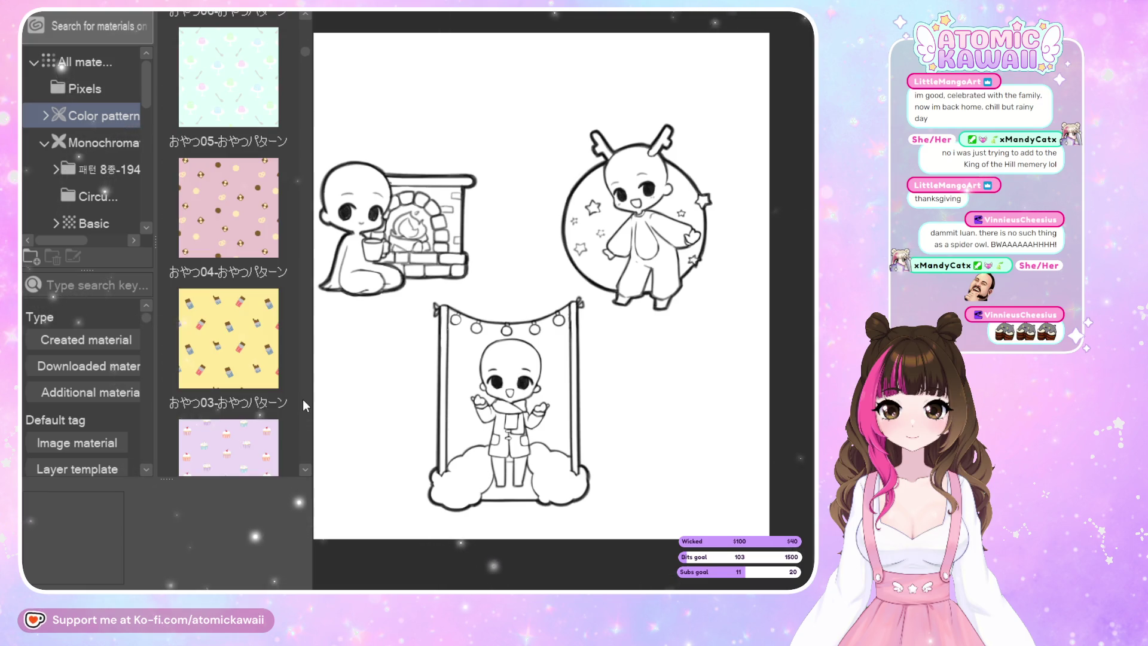
scroll(303, 400, "down", 2)
scroll(303, 399, "down", 2)
scroll(303, 400, "down", 2)
scroll(303, 399, "down", 2)
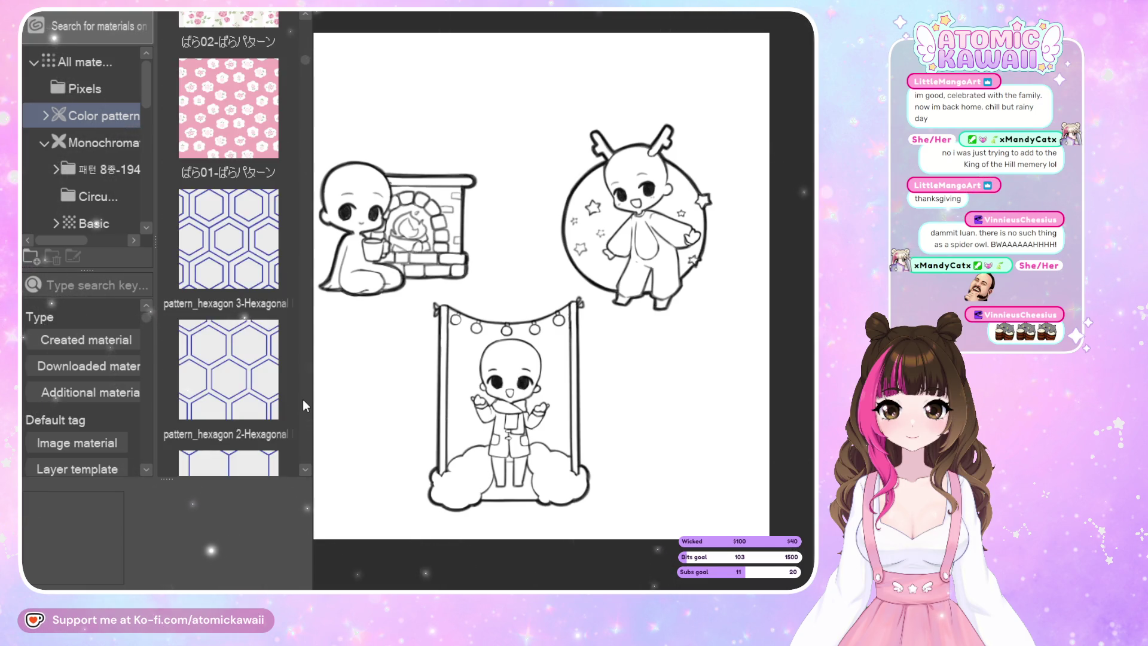
scroll(303, 400, "down", 2)
scroll(303, 400, "down", 2)
scroll(303, 399, "down", 2)
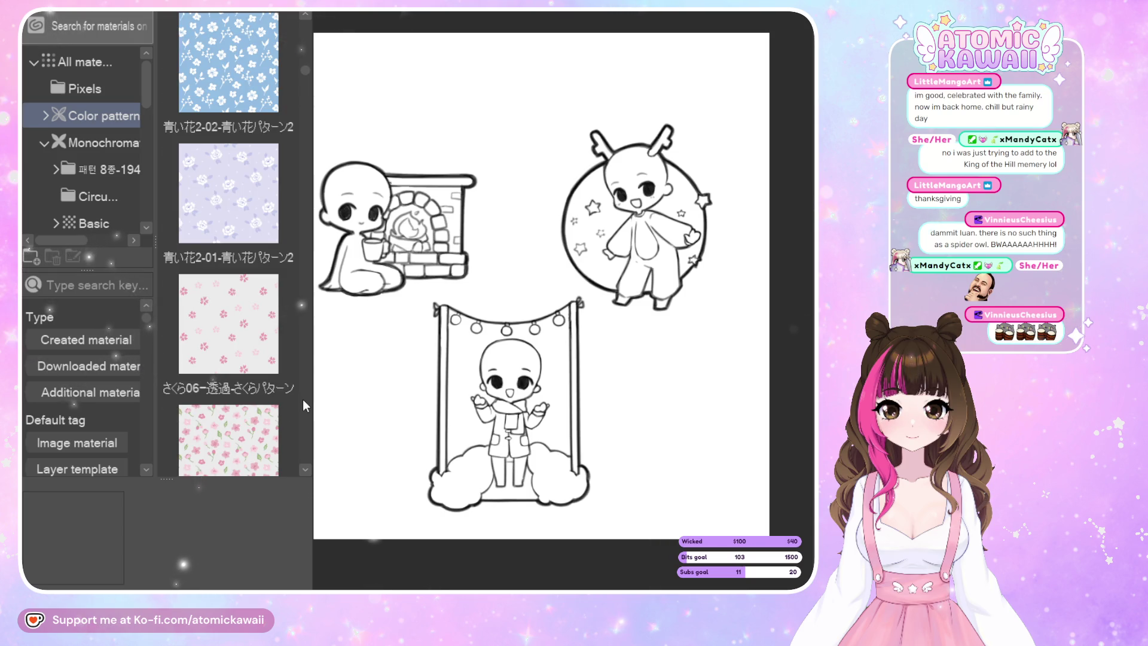
scroll(303, 400, "down", 2)
scroll(302, 399, "down", 2)
scroll(303, 400, "down", 2)
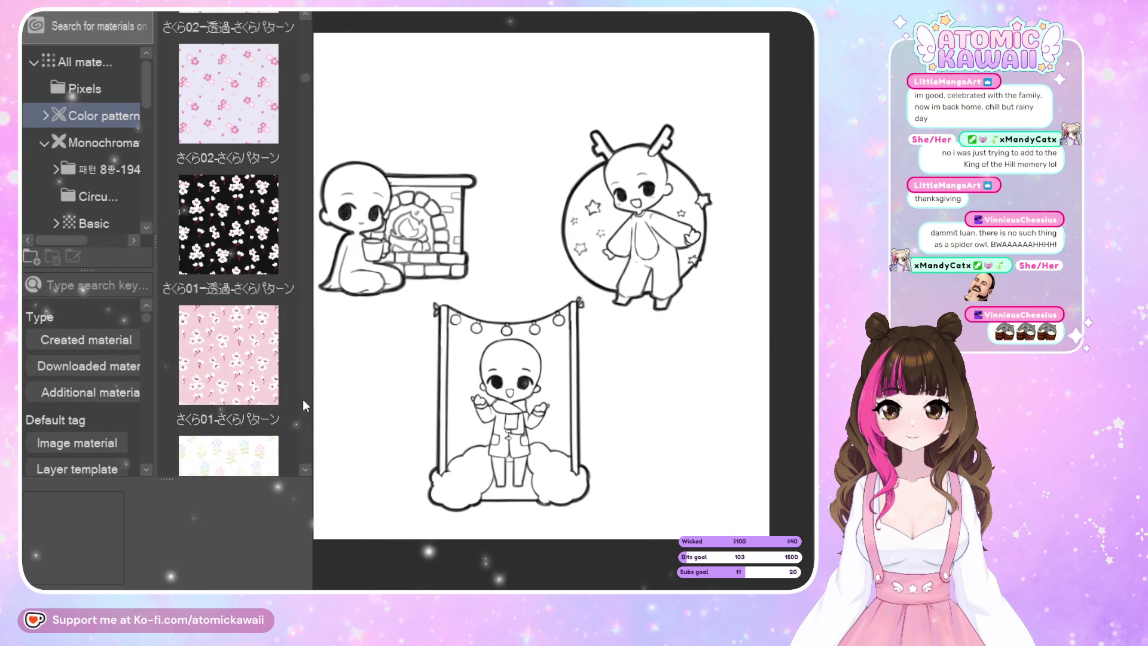
scroll(303, 399, "down", 2)
scroll(302, 399, "down", 2)
scroll(303, 399, "down", 2)
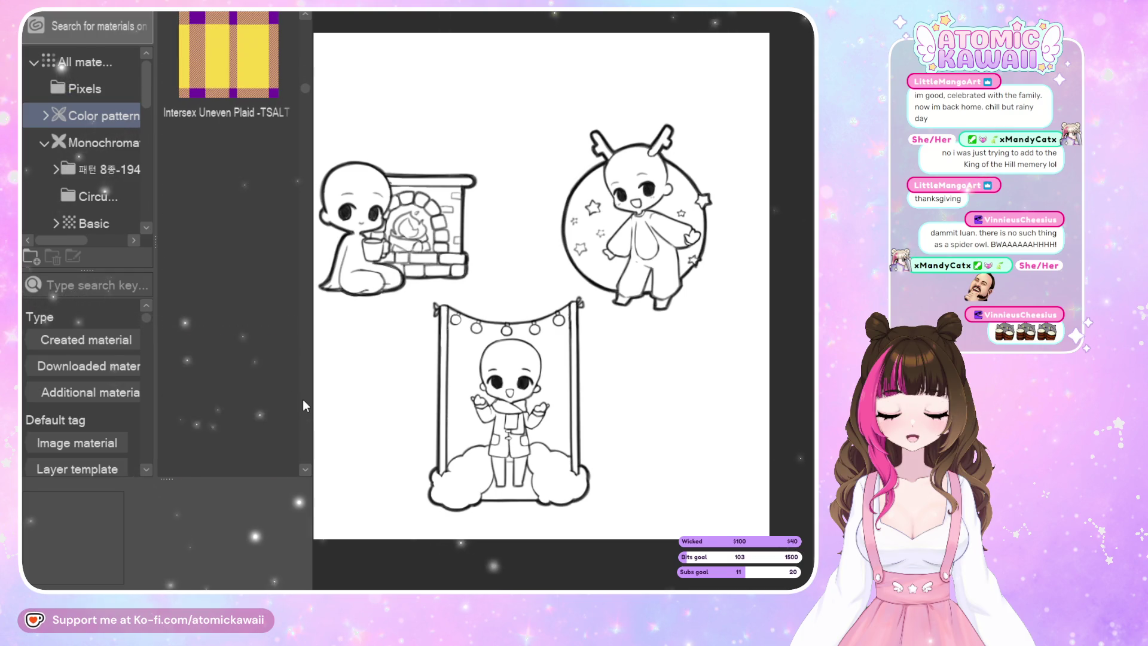
scroll(302, 400, "down", 2)
scroll(302, 400, "down", 2)
scroll(302, 399, "down", 2)
scroll(303, 399, "down", 2)
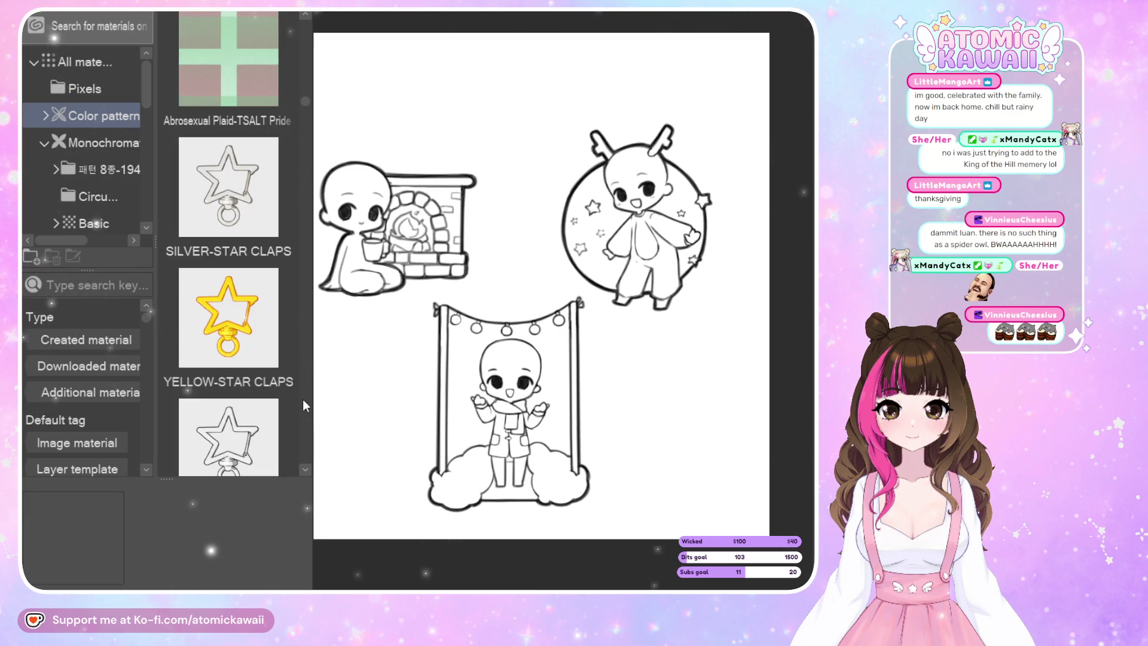
scroll(305, 395, "down", 4)
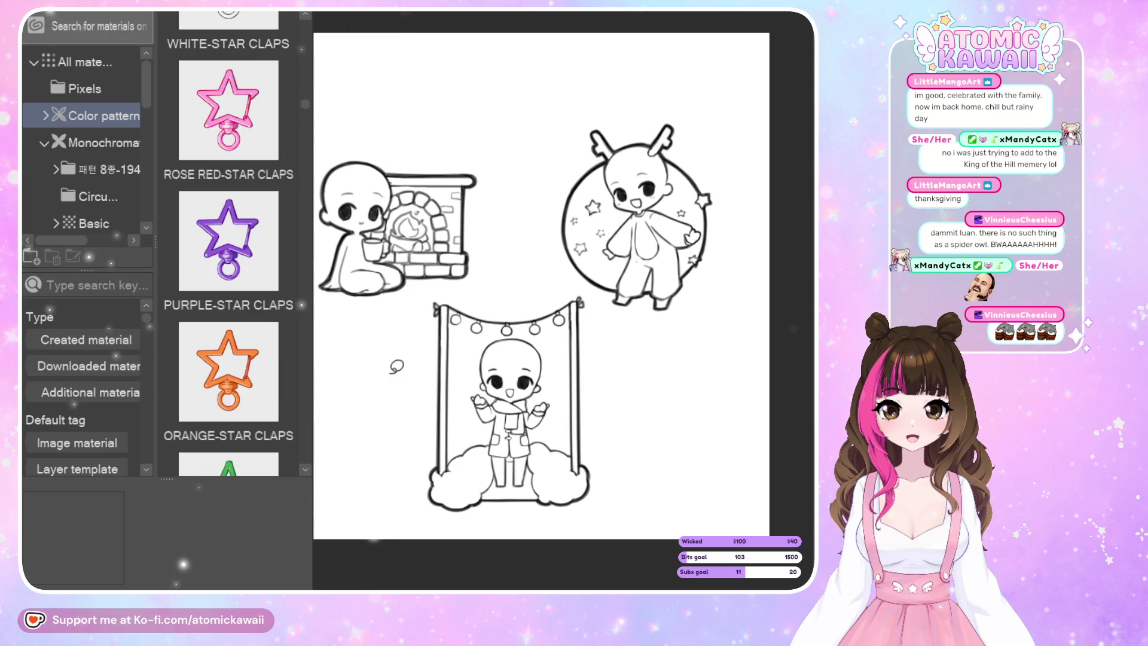
scroll(301, 371, "down", 2)
scroll(300, 369, "down", 2)
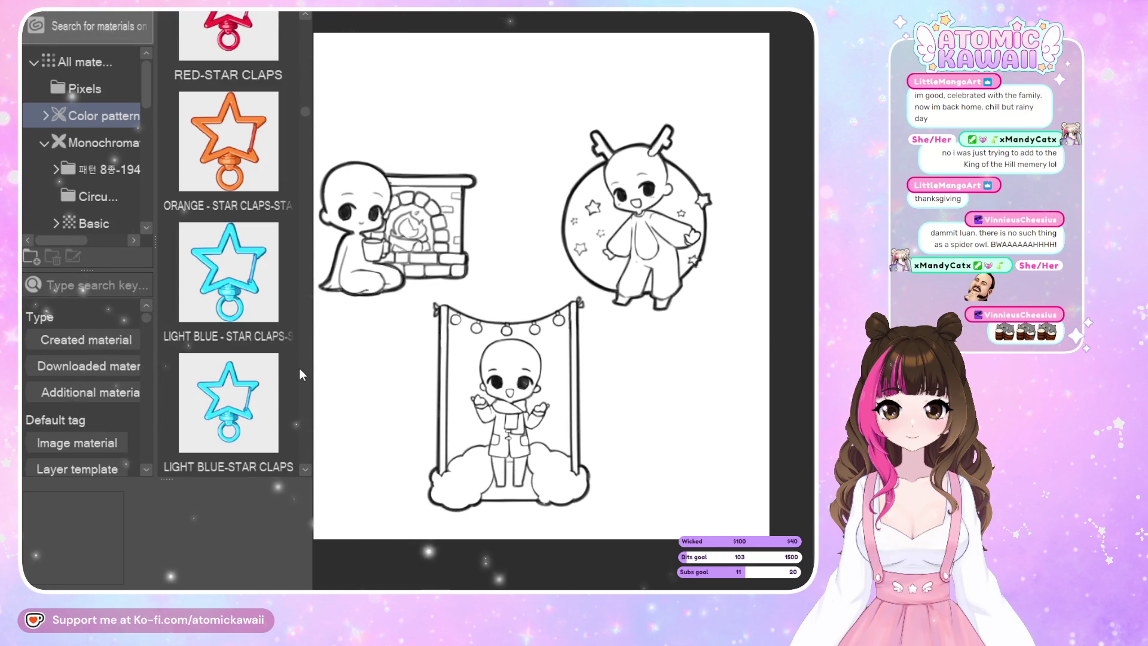
scroll(299, 368, "down", 2)
scroll(299, 368, "down", 2)
scroll(299, 369, "down", 2)
scroll(301, 369, "down", 2)
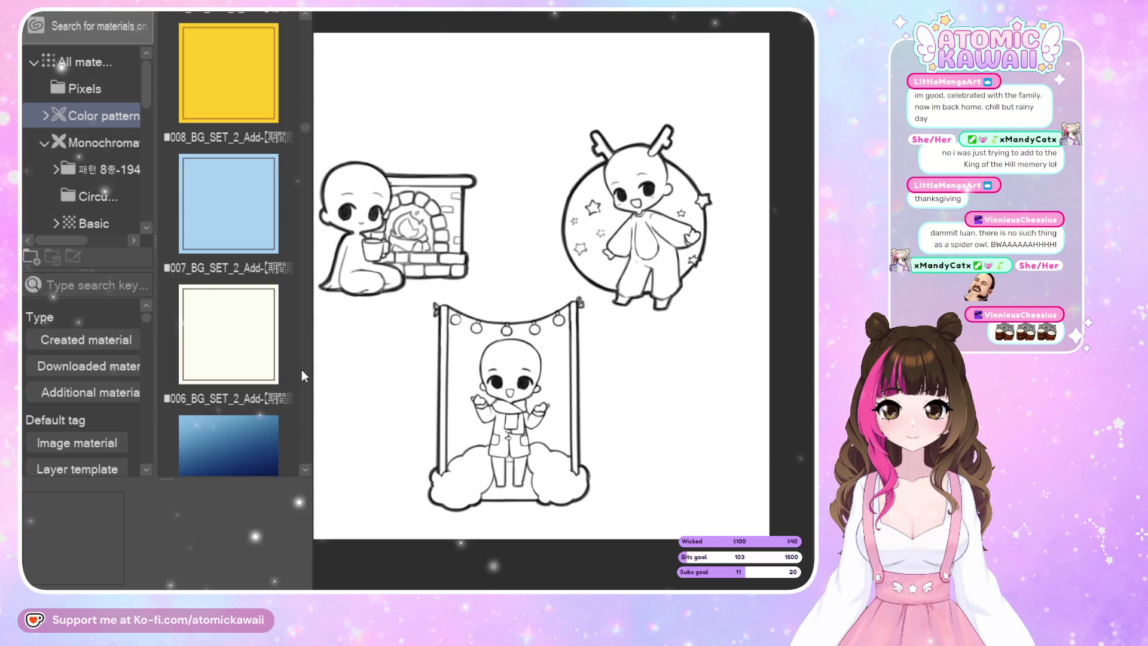
scroll(302, 370, "down", 3)
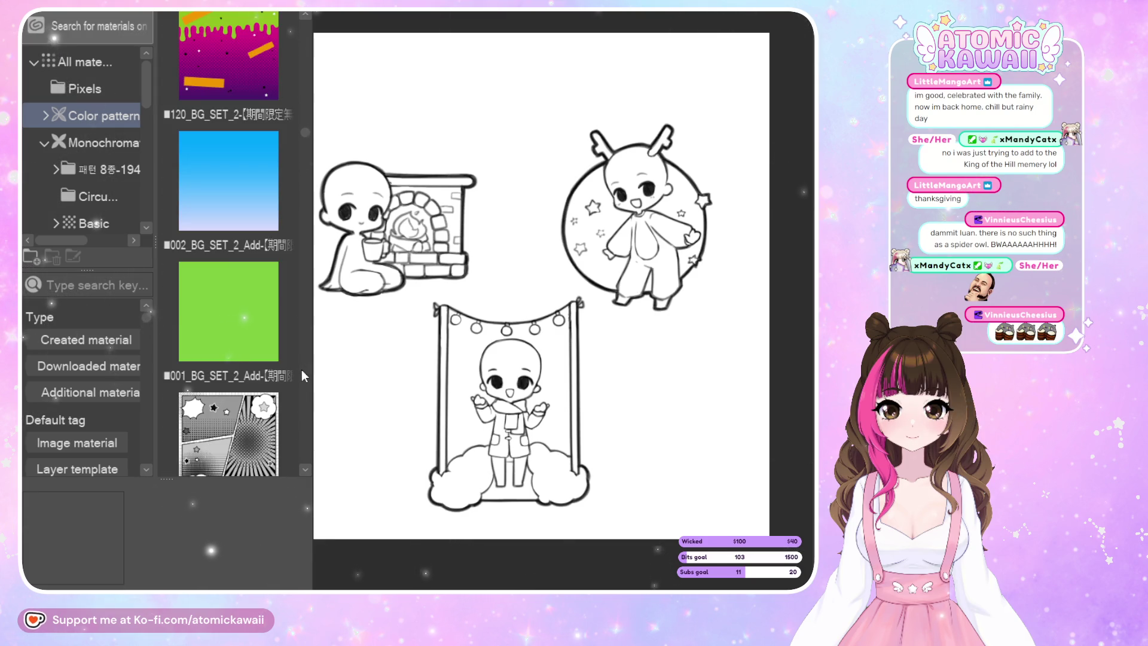
scroll(302, 375, "down", 3)
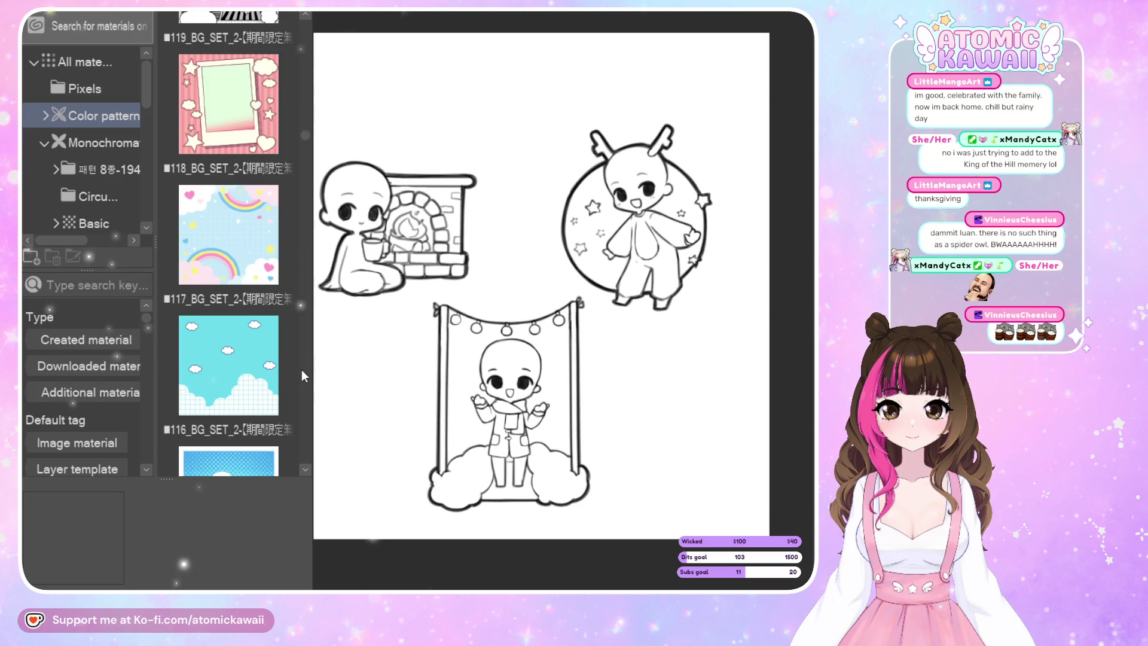
scroll(308, 373, "down", 3)
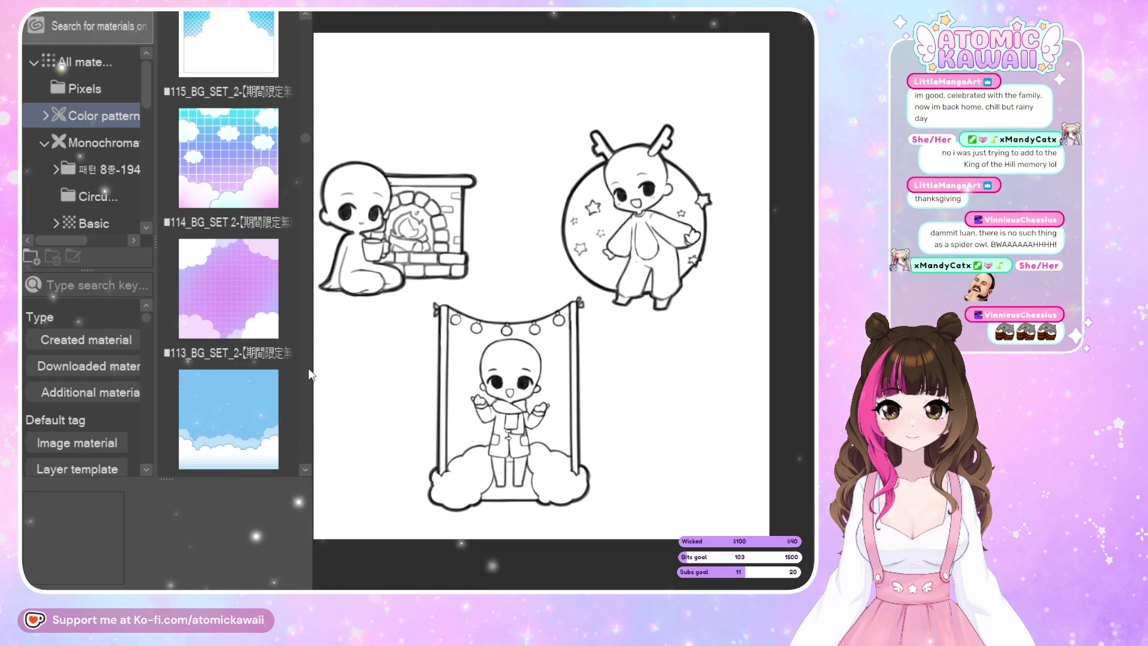
scroll(309, 374, "down", 3)
scroll(309, 374, "down", 2)
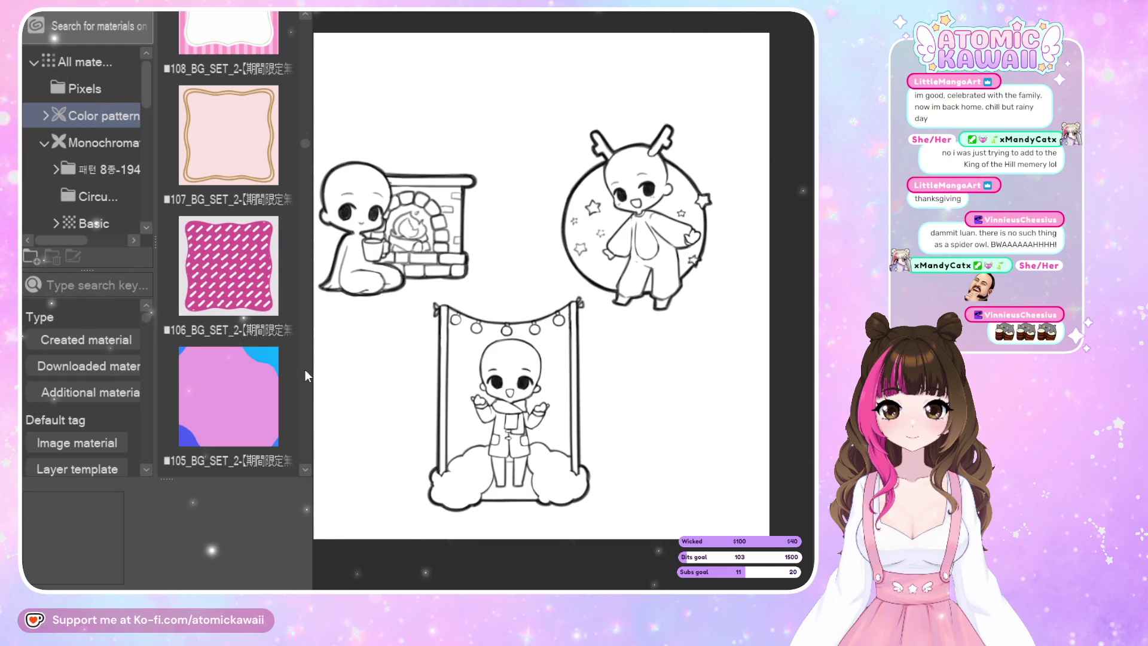
scroll(306, 374, "down", 2)
scroll(306, 374, "down", 1)
scroll(306, 374, "down", 1)
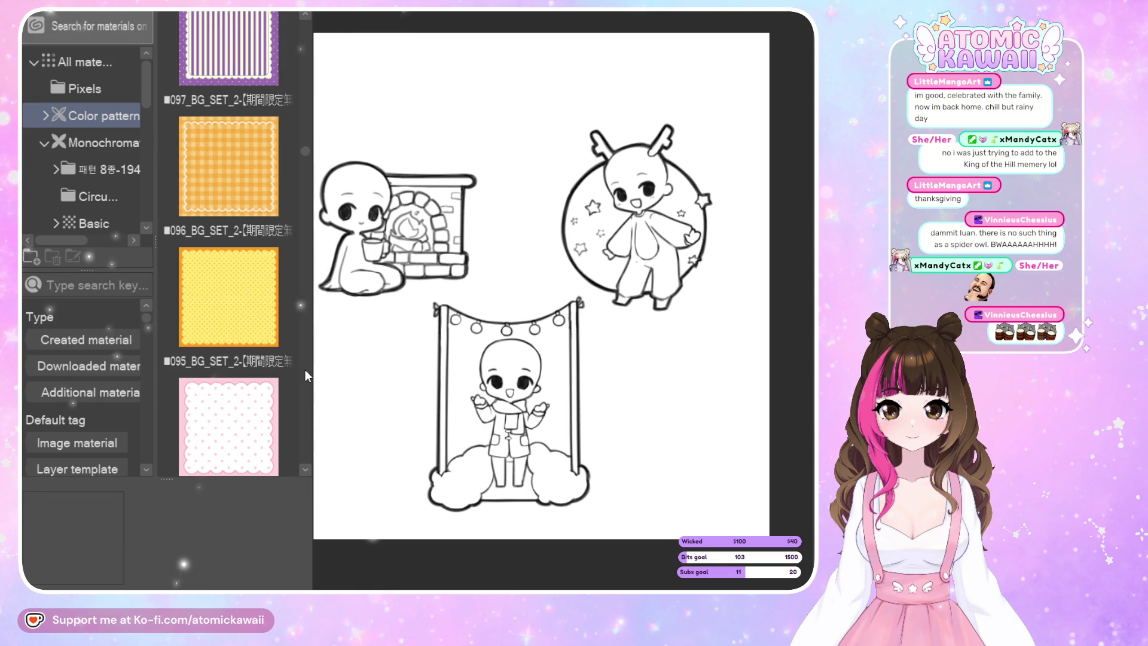
scroll(305, 375, "down", 2)
scroll(305, 374, "down", 2)
scroll(305, 375, "down", 1)
scroll(304, 375, "down", 2)
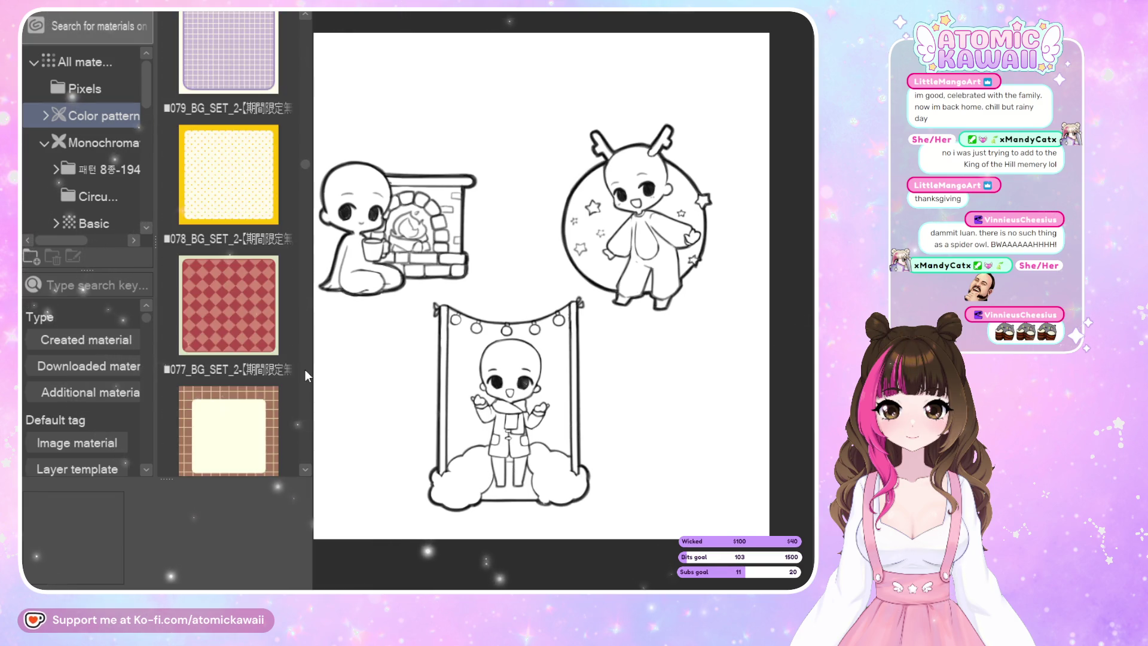
scroll(306, 375, "down", 3)
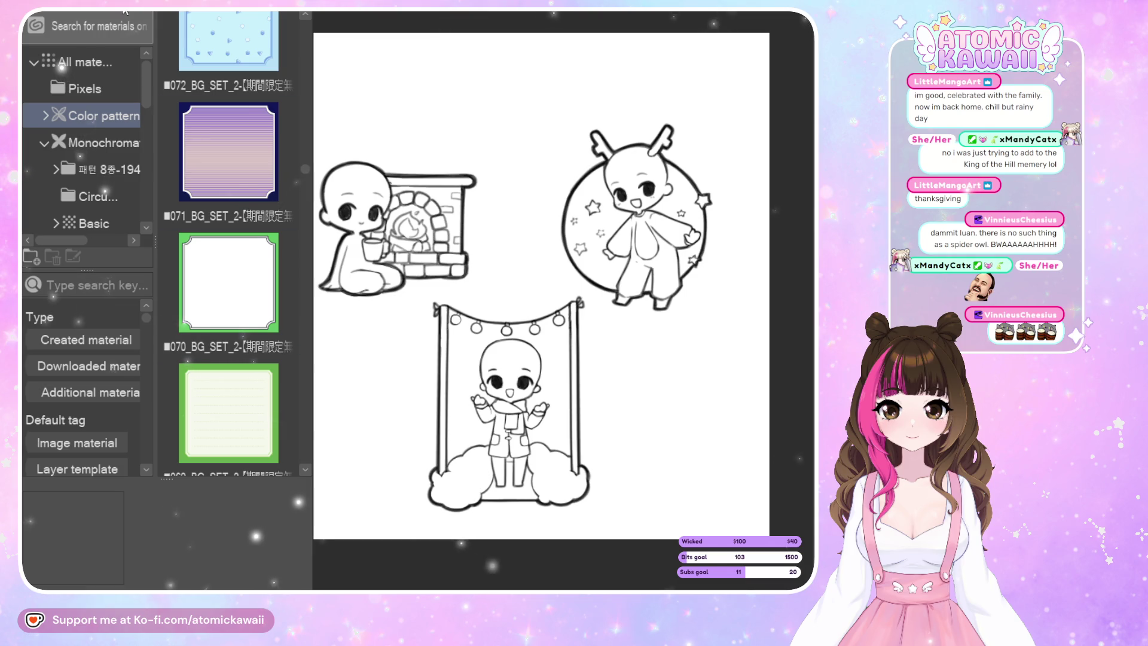
key("Tab")
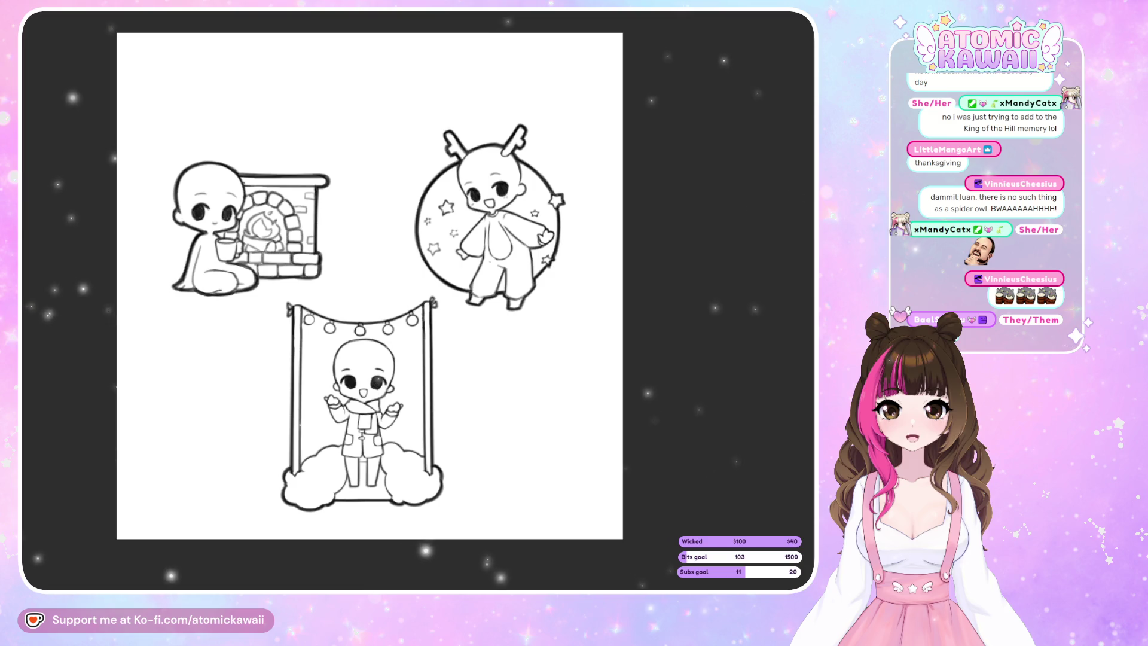
Begin a lasso outline around the fireplace chibi.
mouse_move(344, 141)
left_mouse_down()
mouse_move(359, 274)
mouse_move(173, 135)
left_mouse_up()
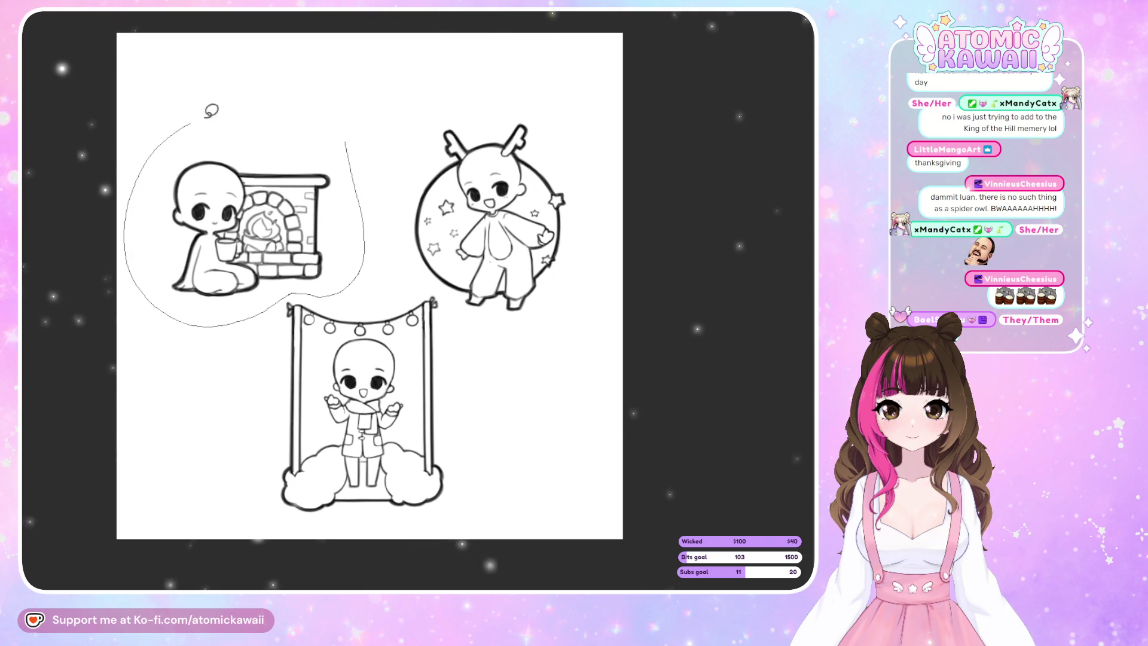
Move the fireplace chibi higher and slightly right, then deselect.
key("ctrl+t")
mouse_move(326, 250)
left_mouse_down()
mouse_move(359, 242)
mouse_move(353, 213)
left_mouse_up()
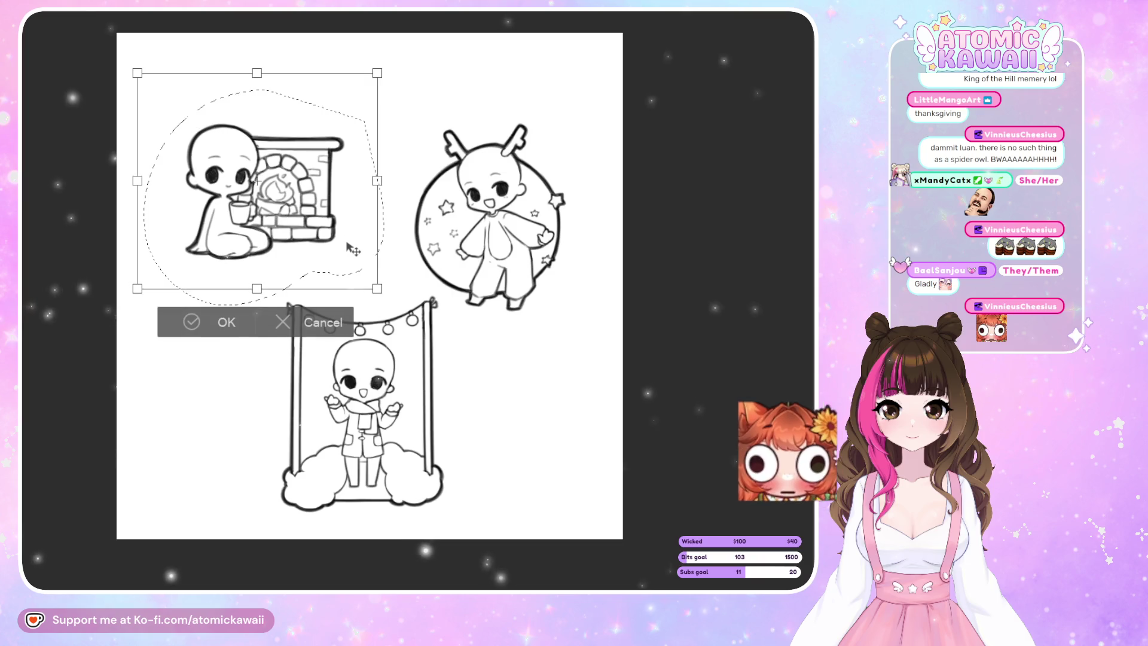
left_click(230, 338)
key("ctrl+d")
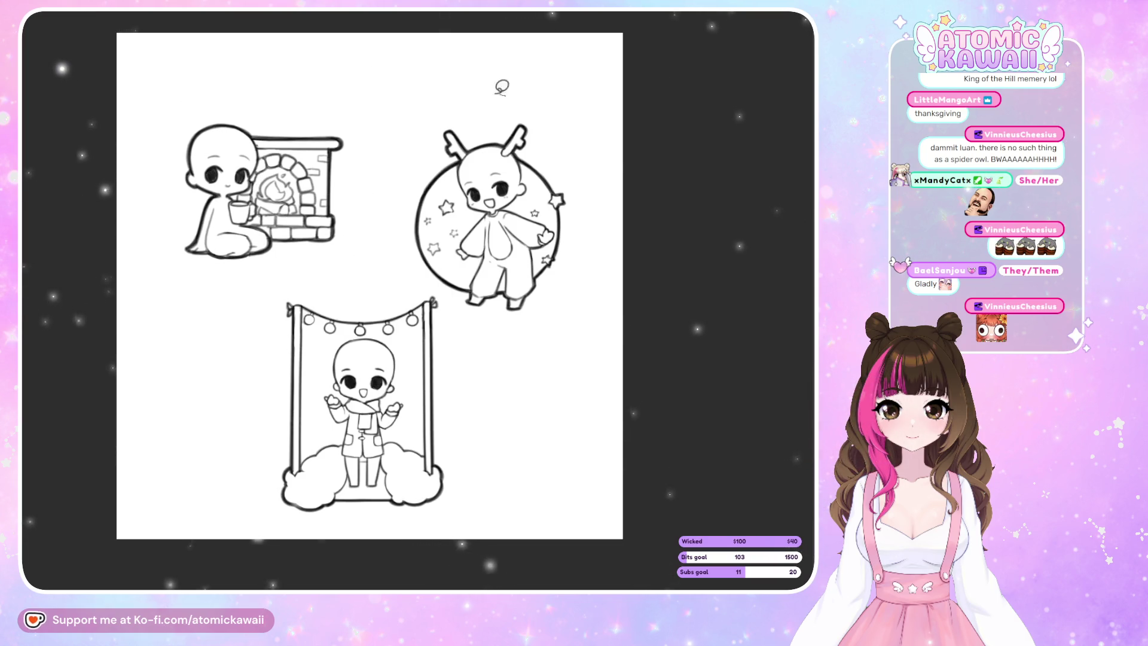
Lasso the deer chibi and nudge it down and to the right.
mouse_move(506, 94)
left_mouse_down()
mouse_move(486, 352)
mouse_move(574, 110)
left_mouse_up()
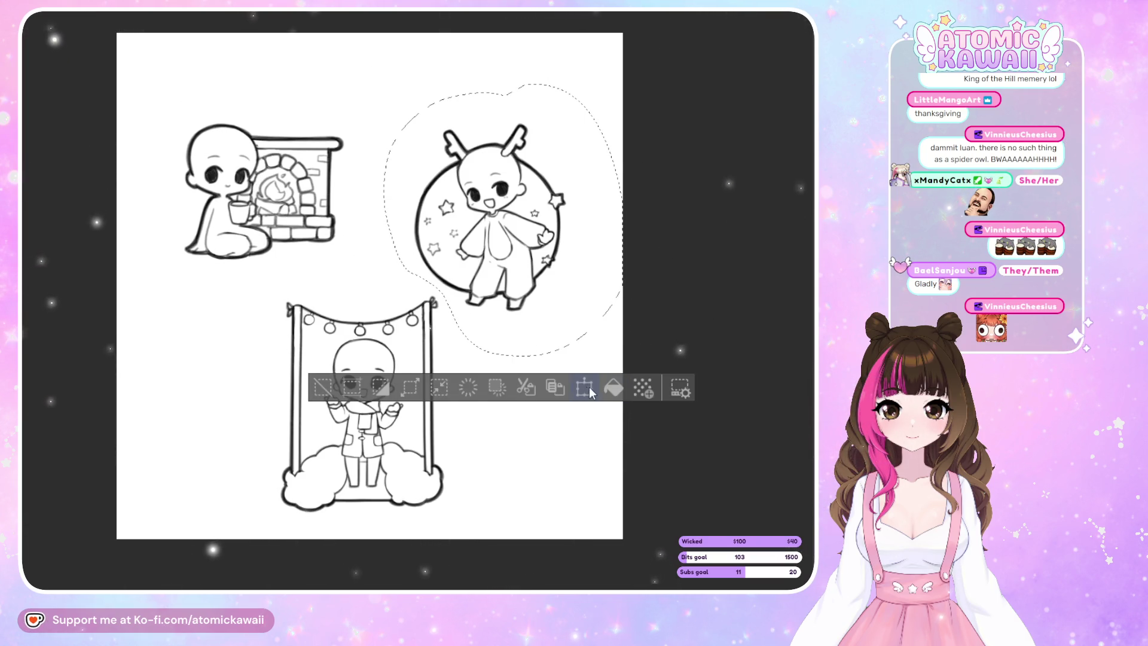
left_click(584, 388)
left_click_drag(571, 314, 586, 326)
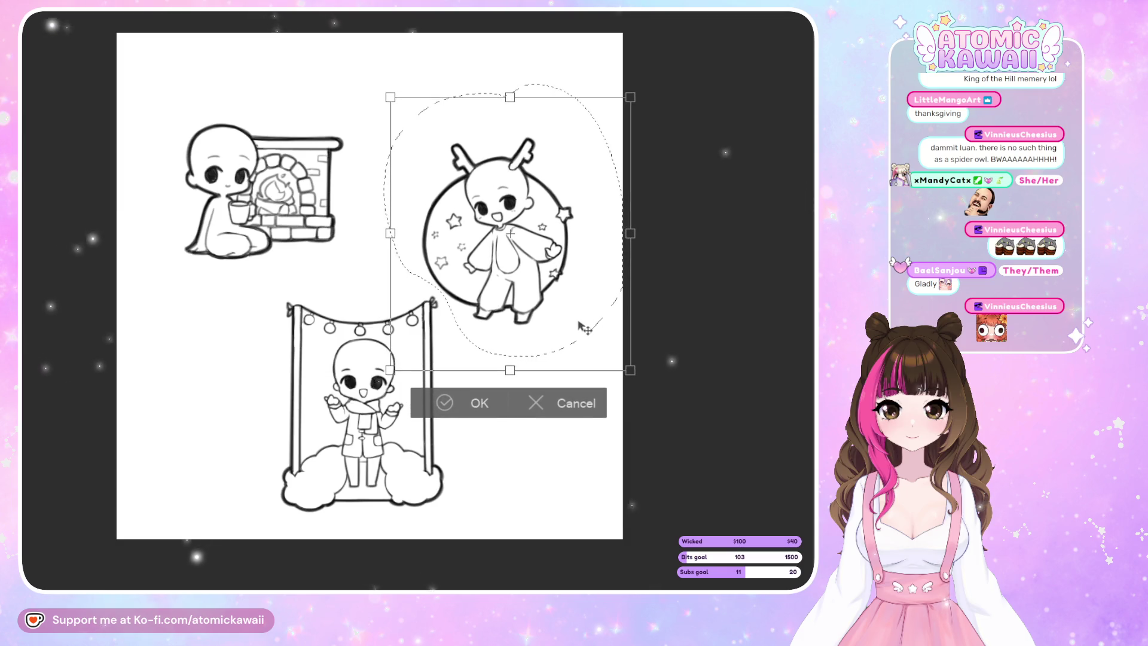
left_click(490, 399)
key("ctrl+d")
Lasso the swing chibi and reposition it.
mouse_move(456, 336)
left_mouse_down()
mouse_move(460, 553)
mouse_move(487, 527)
mouse_move(416, 507)
left_mouse_up()
key("ctrl+t")
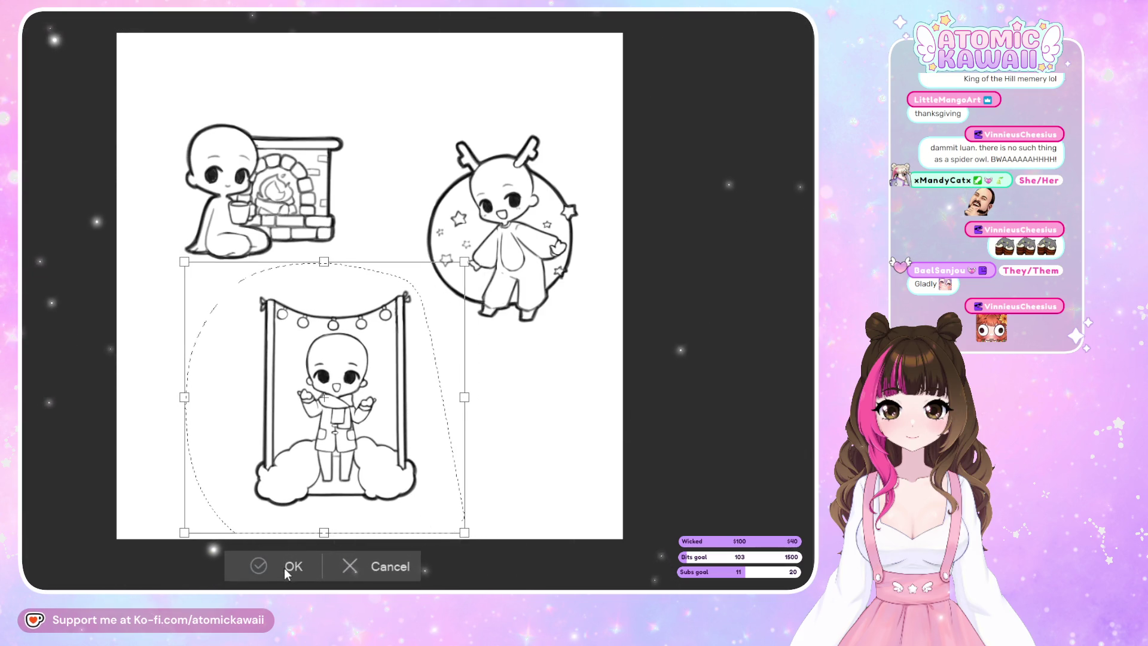
left_click(285, 566)
key("ctrl+d")
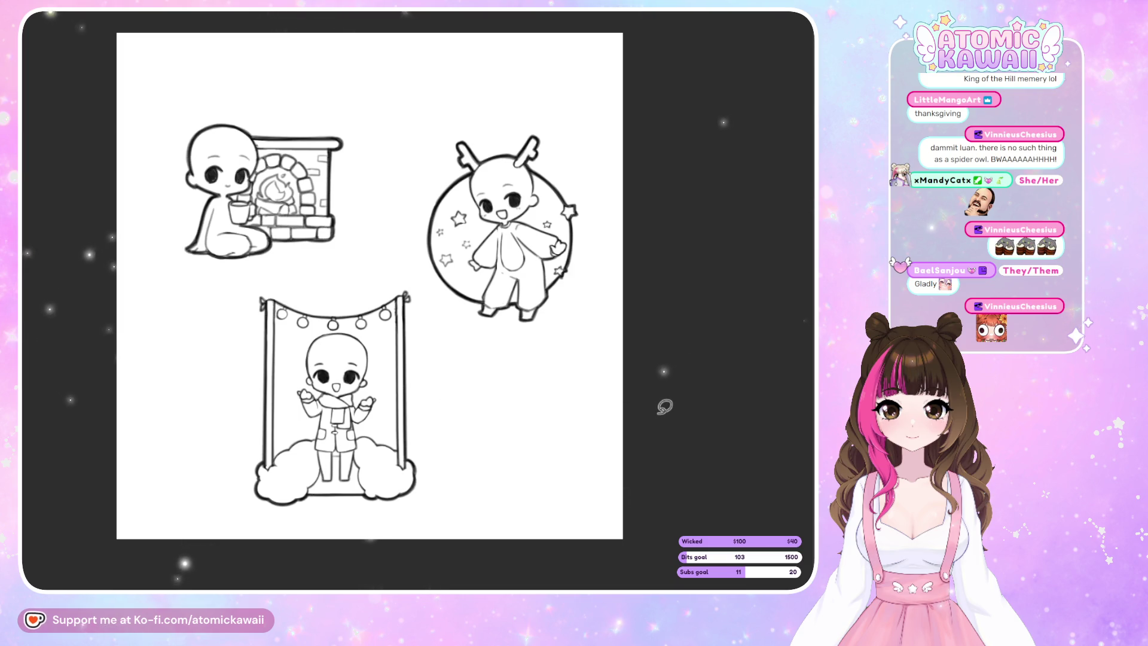
Lasso the deer chibi again and nudge it slightly right with the arrow key.
left_click_drag(549, 93, 643, 204)
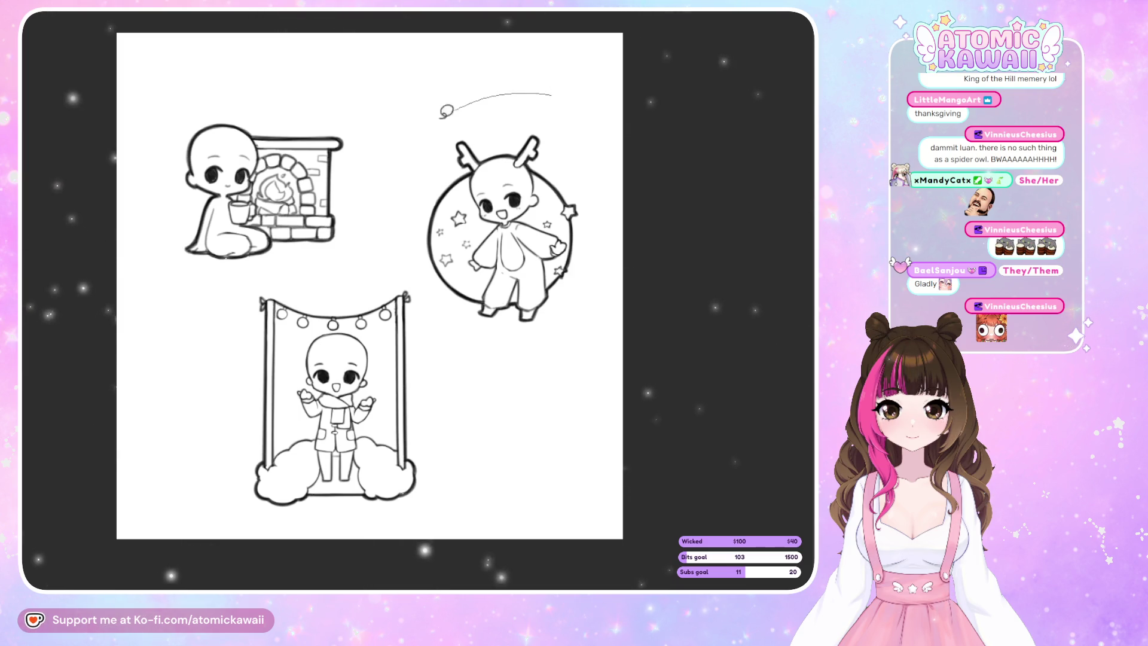
left_click(589, 406)
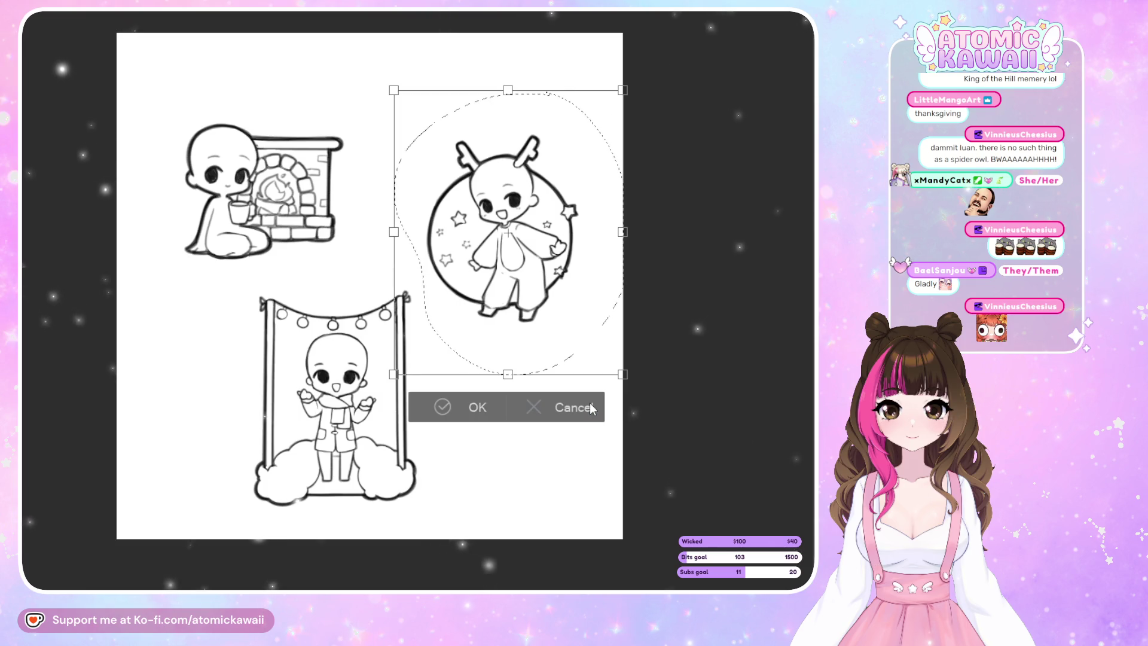
key("Right")
key("Right")
key("Right")
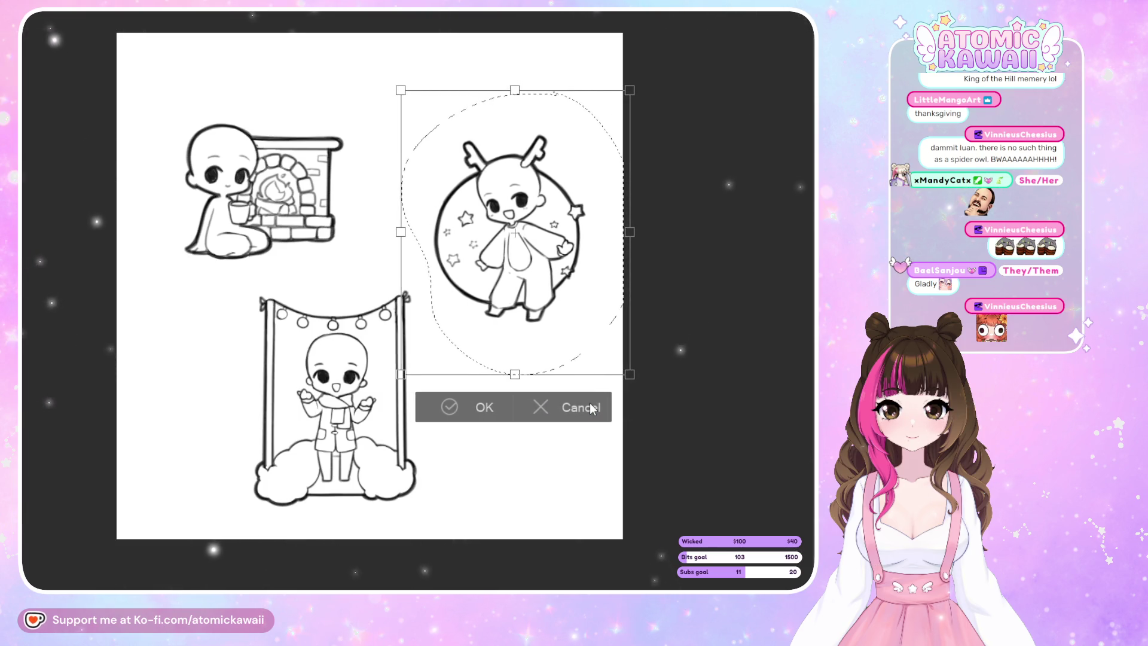
left_click(485, 398)
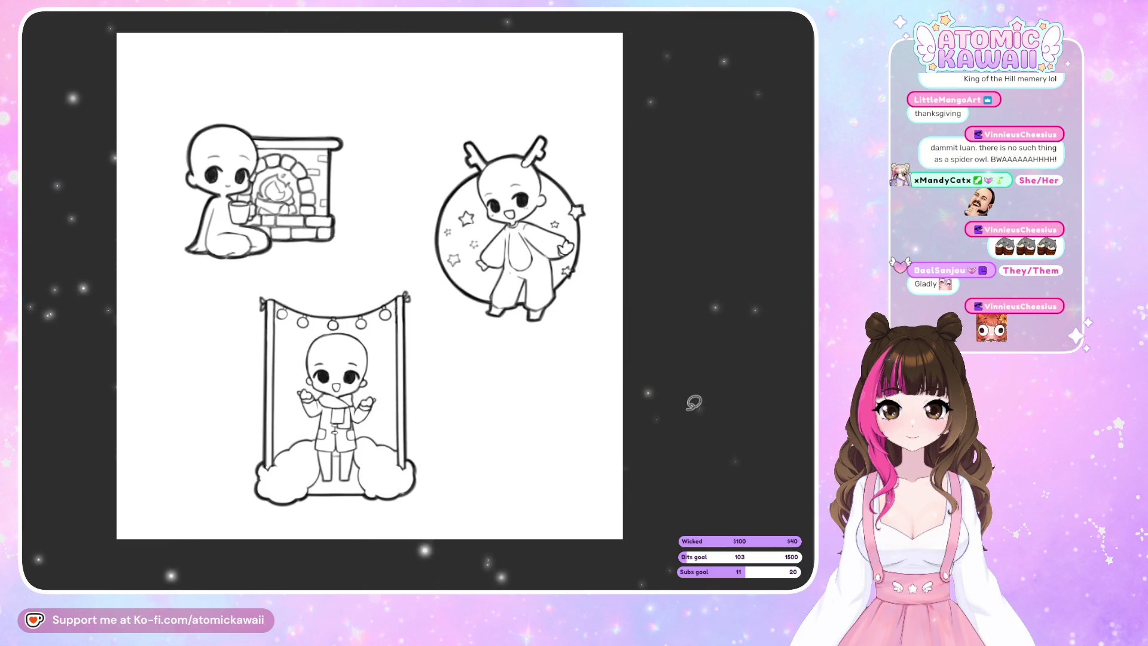
key("ctrl+t")
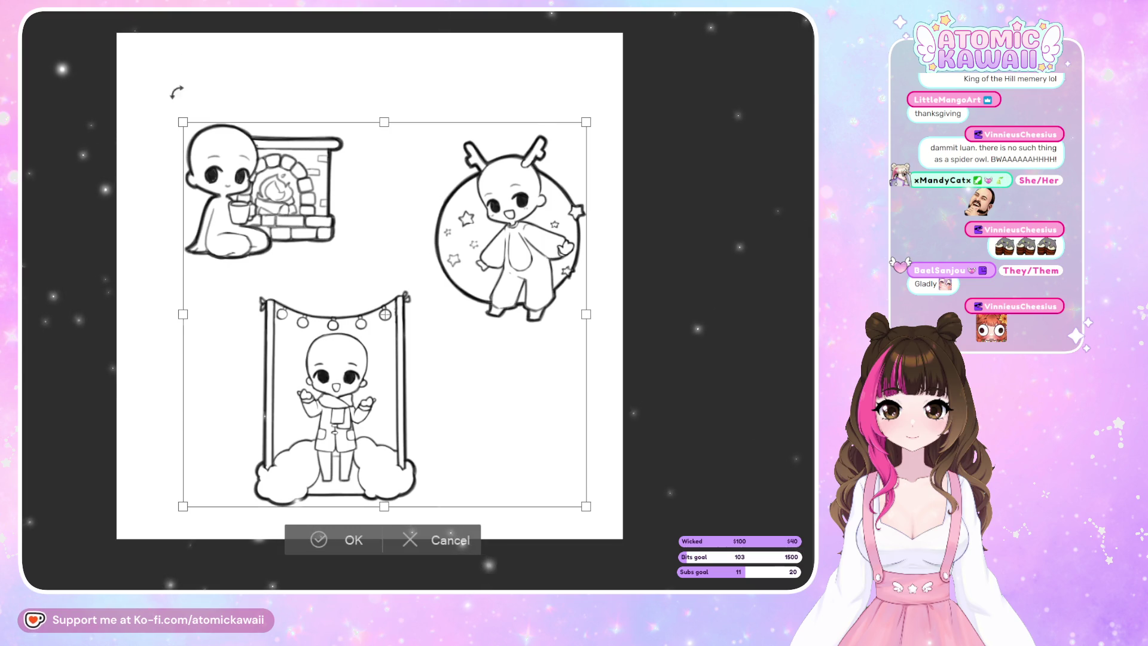
Scale the whole sketch layer up slightly from its corners and apply it.
left_click_drag(177, 116, 167, 109)
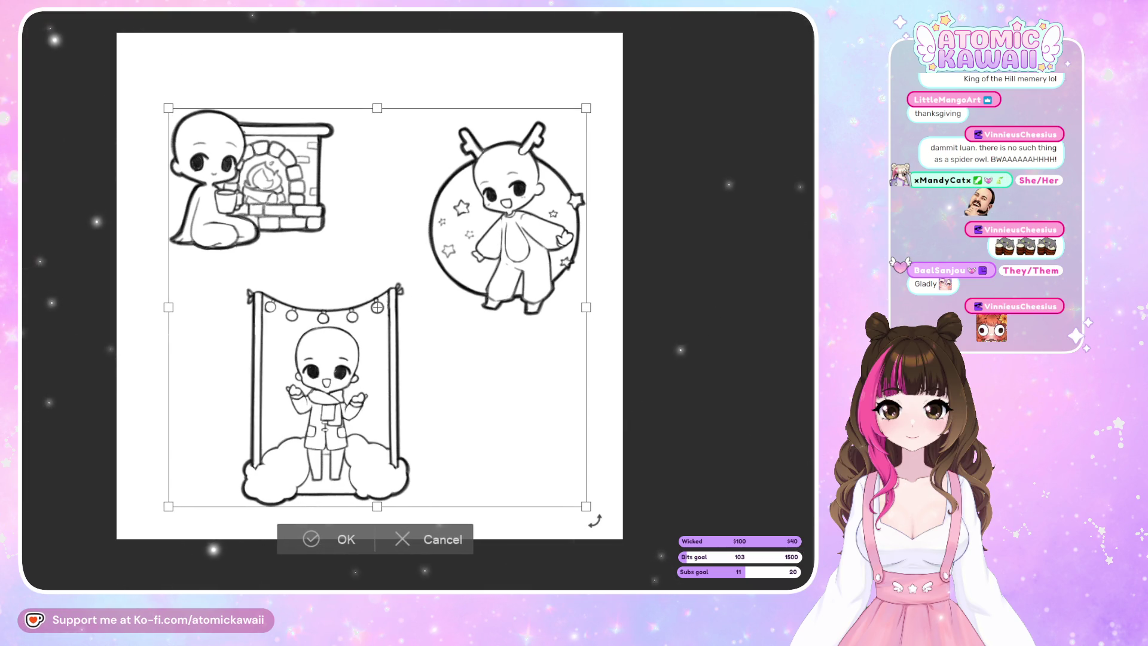
left_click_drag(586, 507, 595, 516)
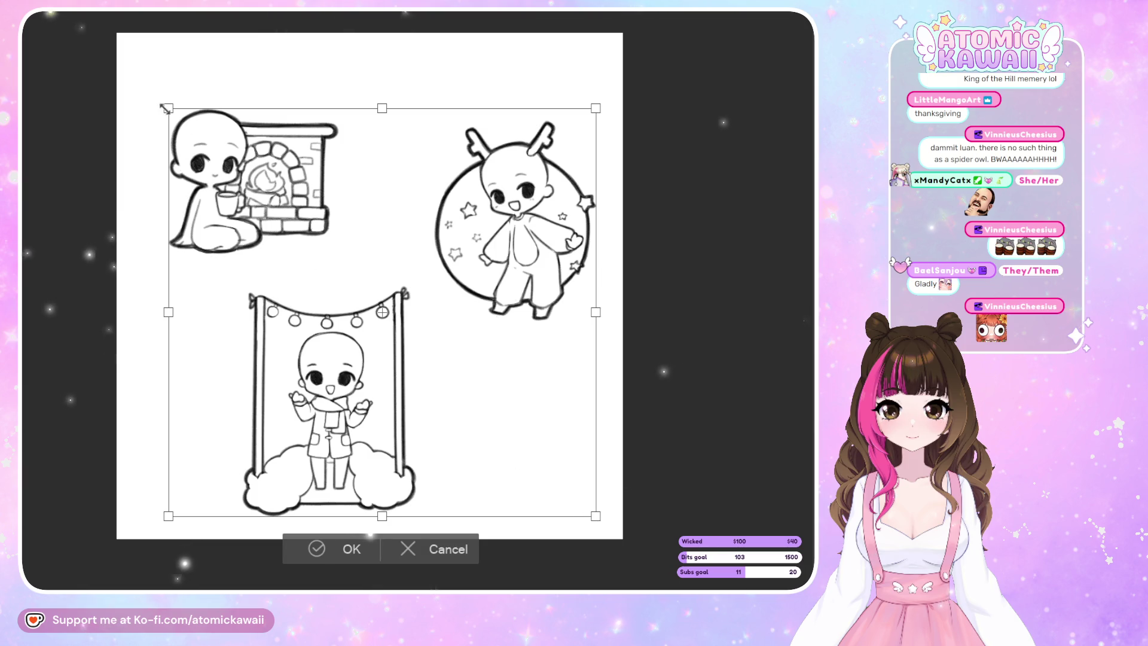
left_click_drag(164, 108, 155, 95)
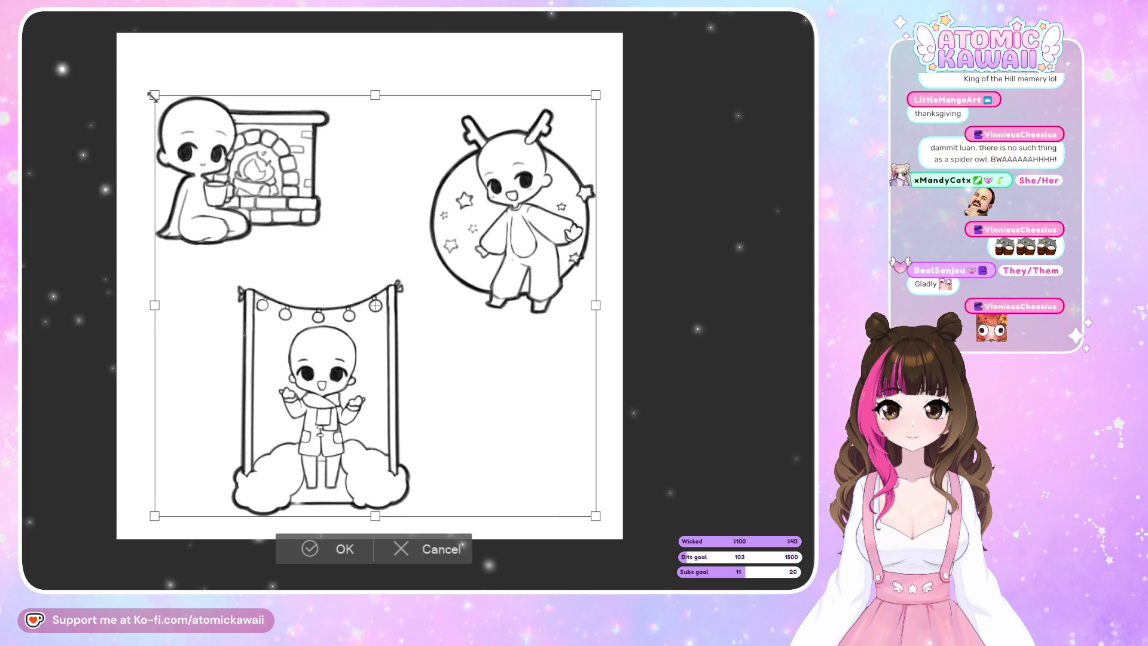
left_click_drag(153, 93, 162, 102)
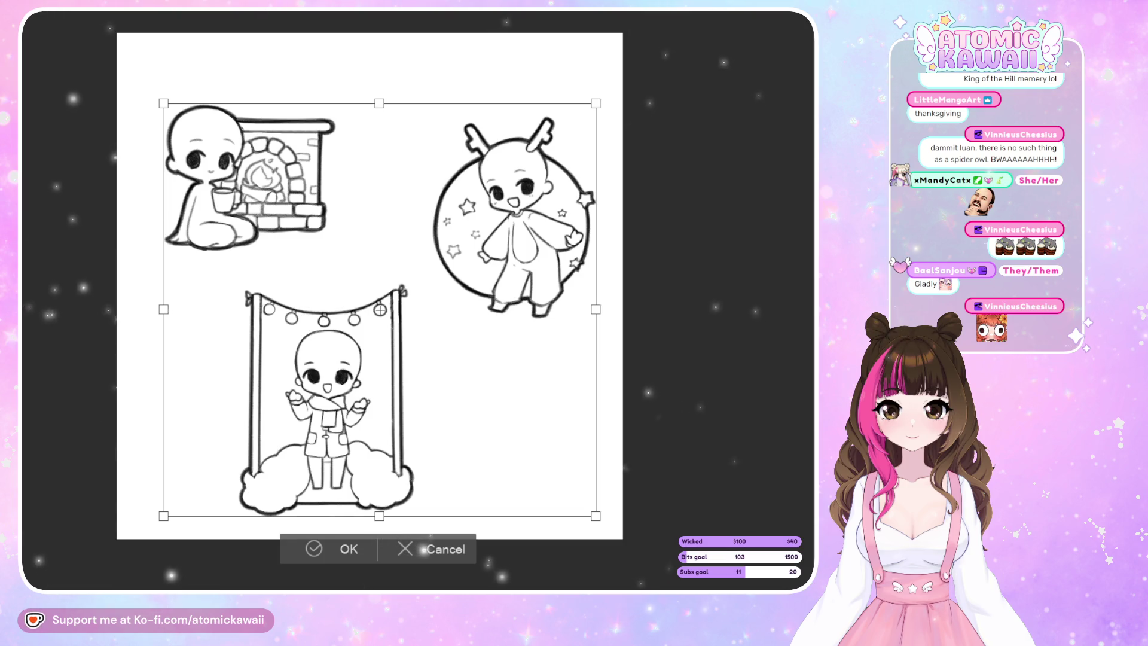
left_click(311, 557)
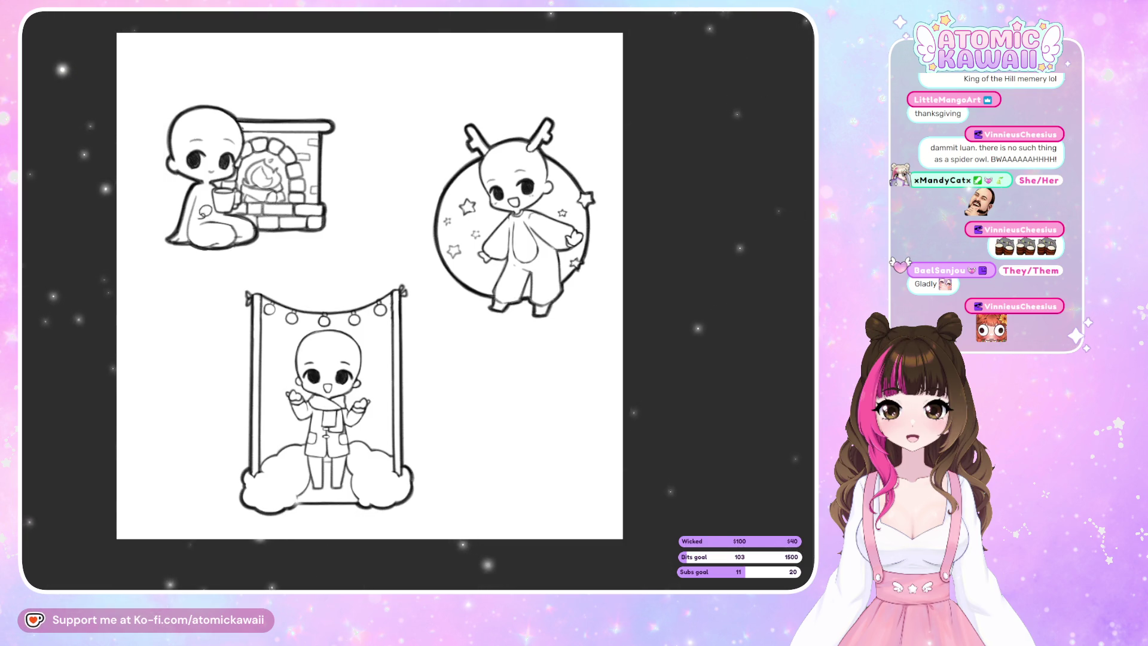
Lasso the fireplace chibi and start transforming it.
left_click_drag(277, 292, 296, 310)
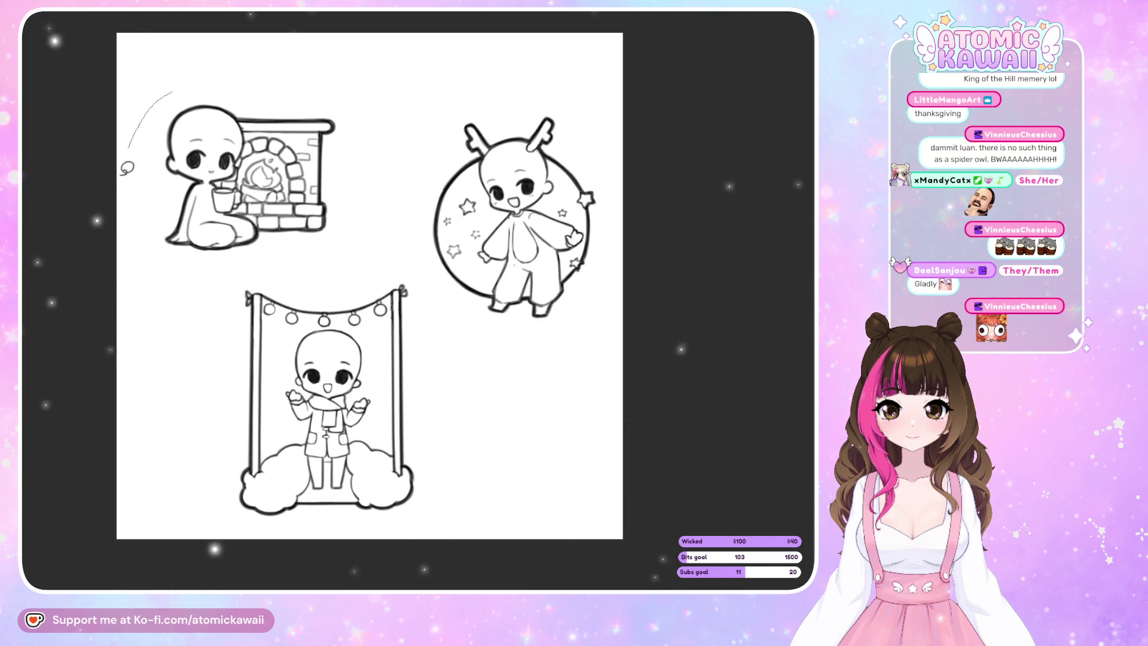
left_click_drag(174, 91, 257, 261)
left_click(335, 339)
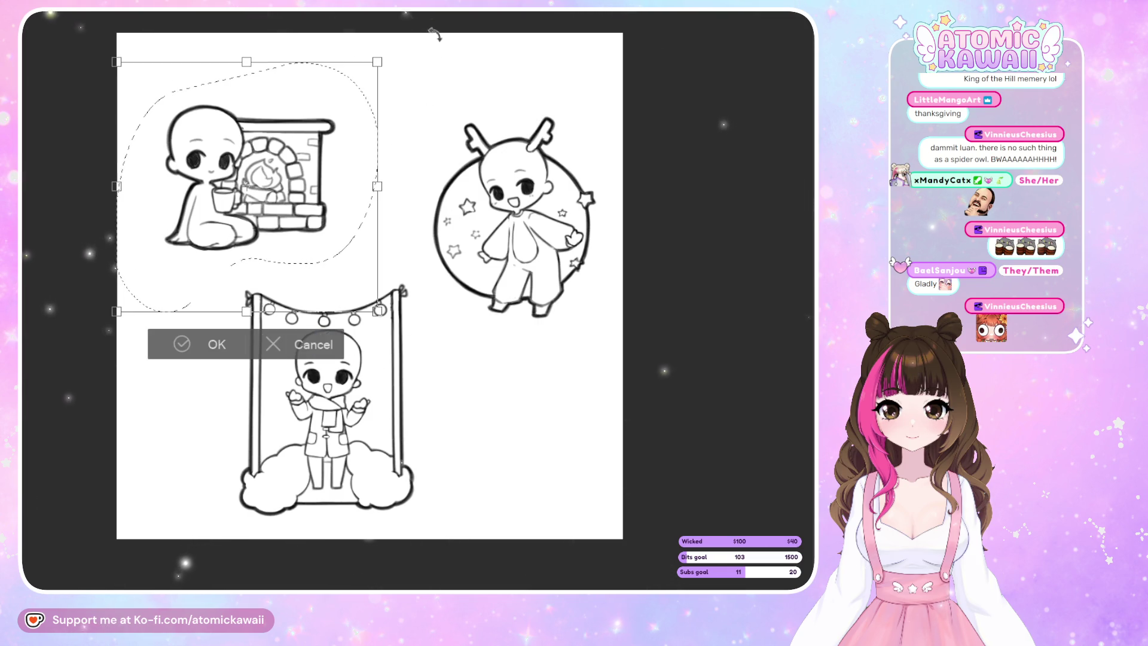
Move the fireplace chibi slightly down and deselect it.
left_click_drag(365, 99, 358, 117)
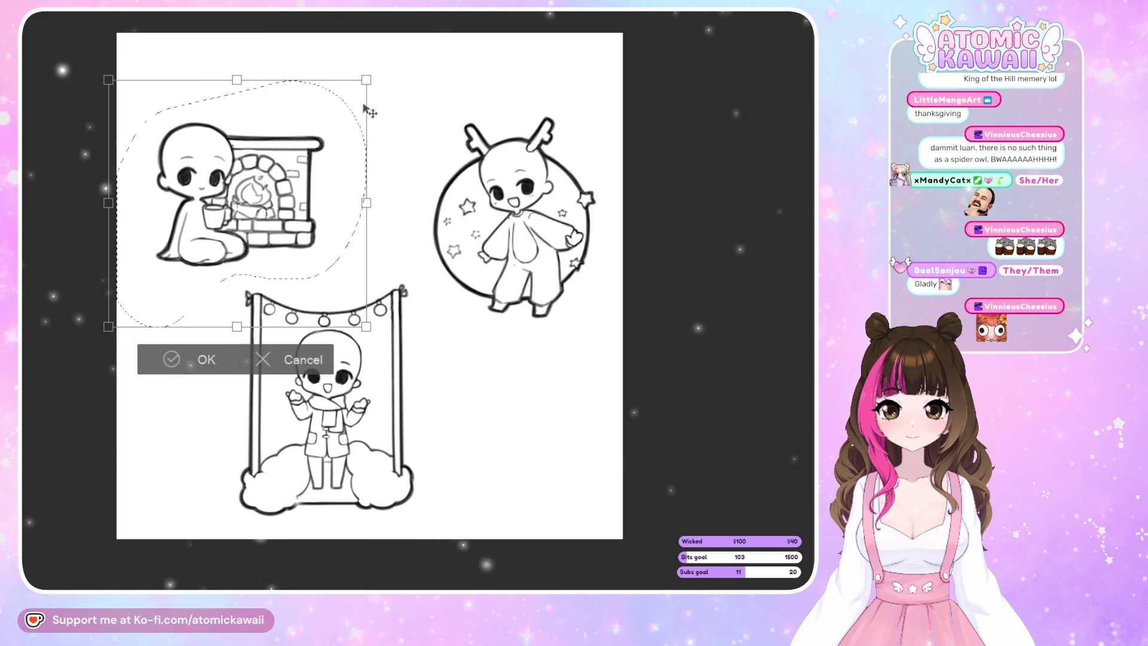
left_click(174, 359)
key("ctrl+d")
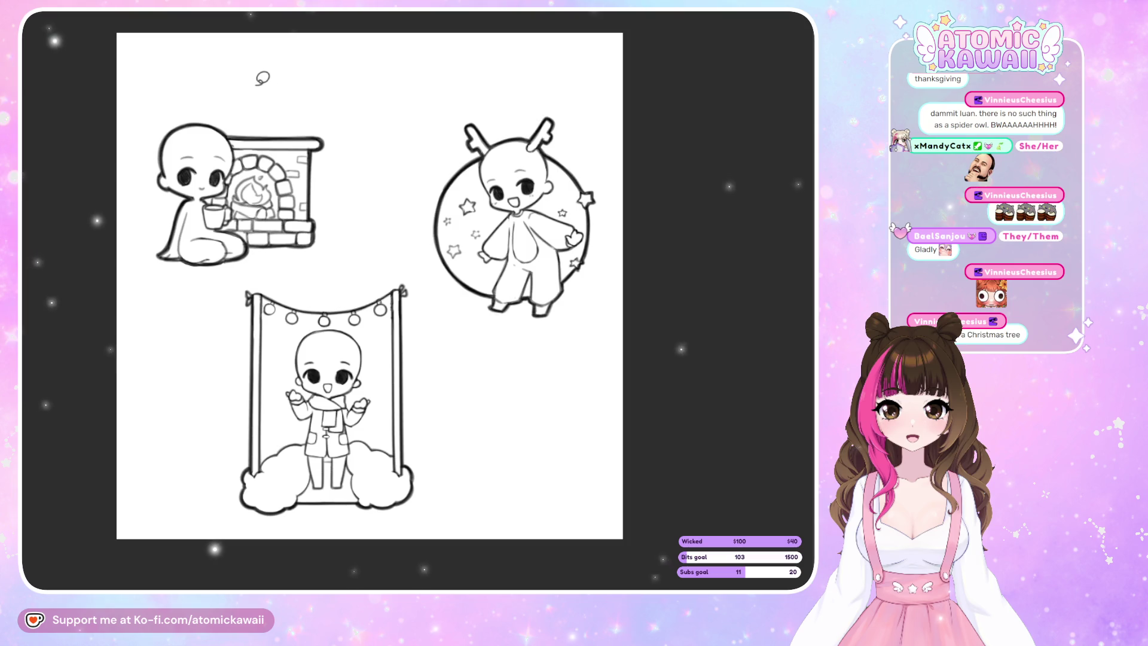
After test lassos of the fireplace and deer chibis, drag the fireplace chibi right onto the deer.
left_click_drag(319, 59, 296, 52)
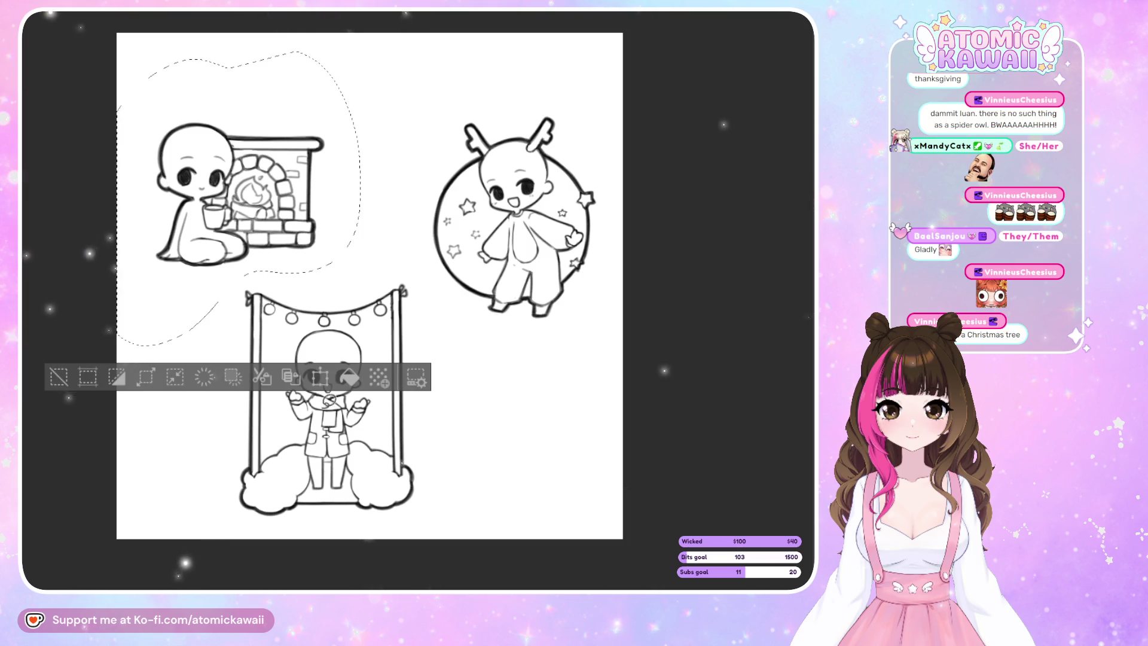
key("ctrl+d")
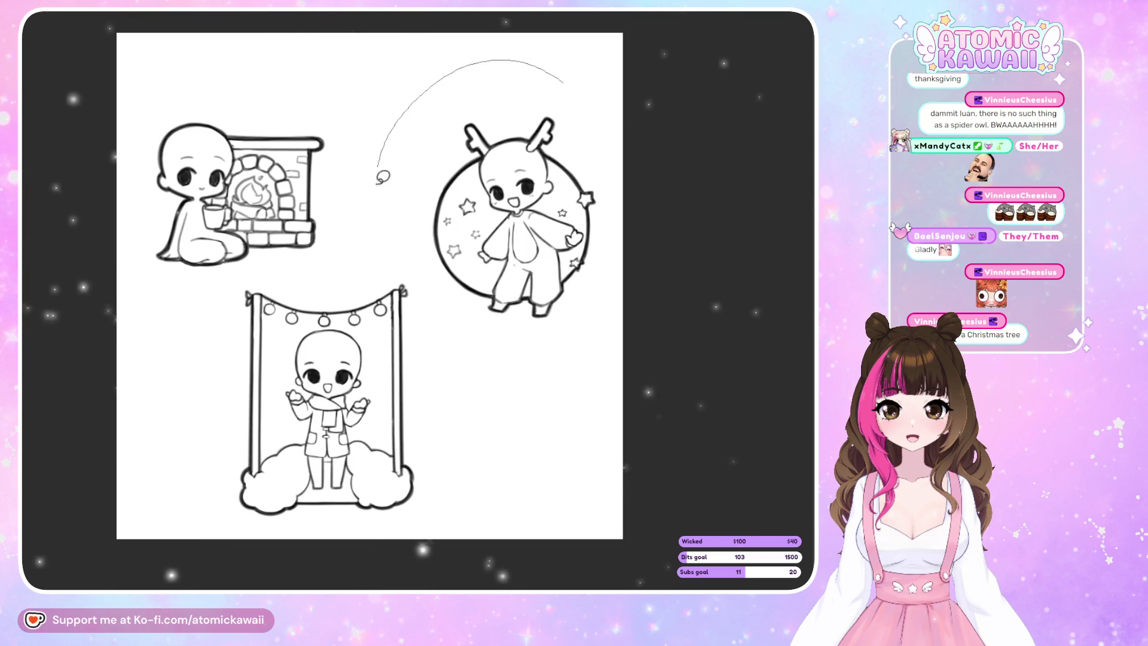
left_click_drag(551, 52, 565, 72)
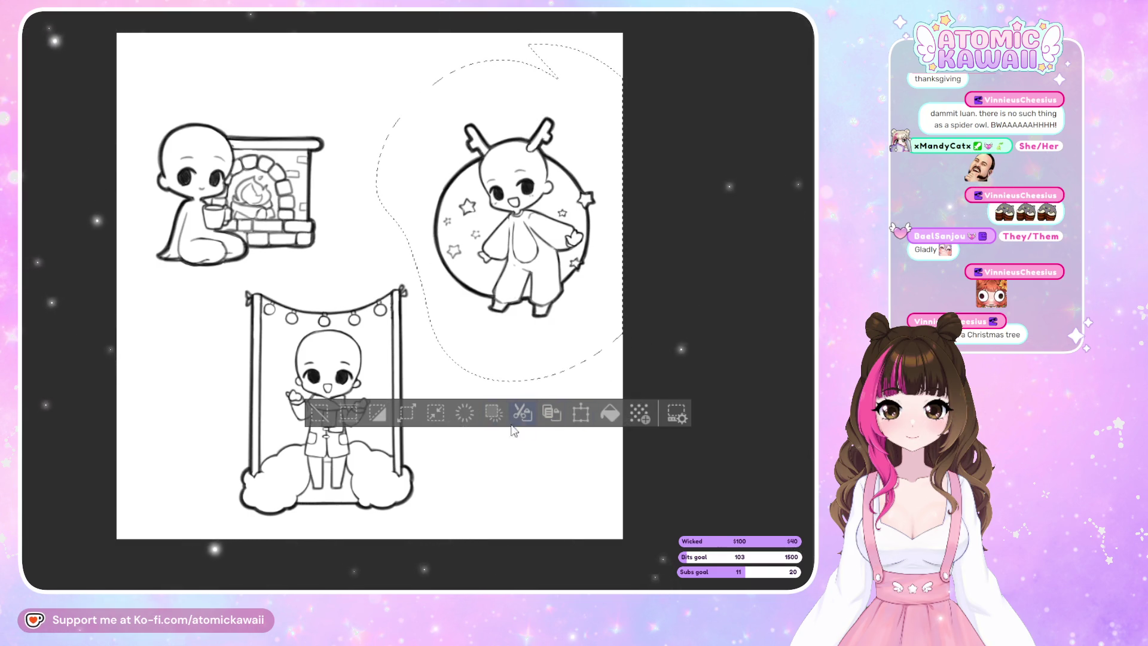
key("ctrl+d")
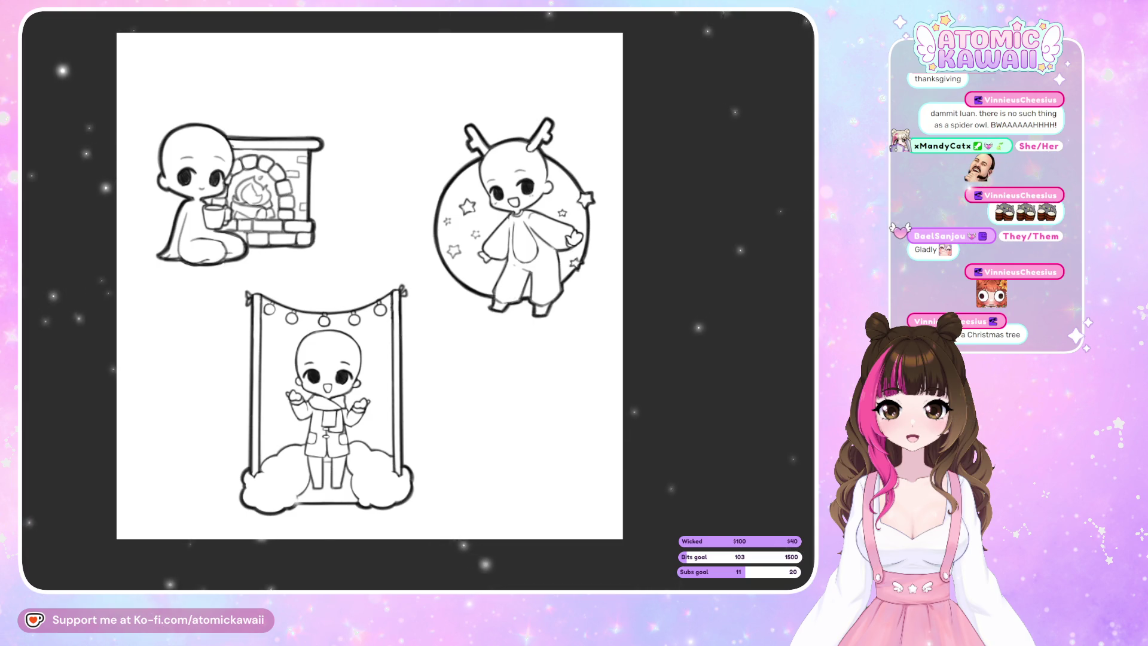
key("ctrl+t")
mouse_move(295, 222)
left_mouse_down()
mouse_move(558, 222)
mouse_move(496, 231)
left_mouse_up()
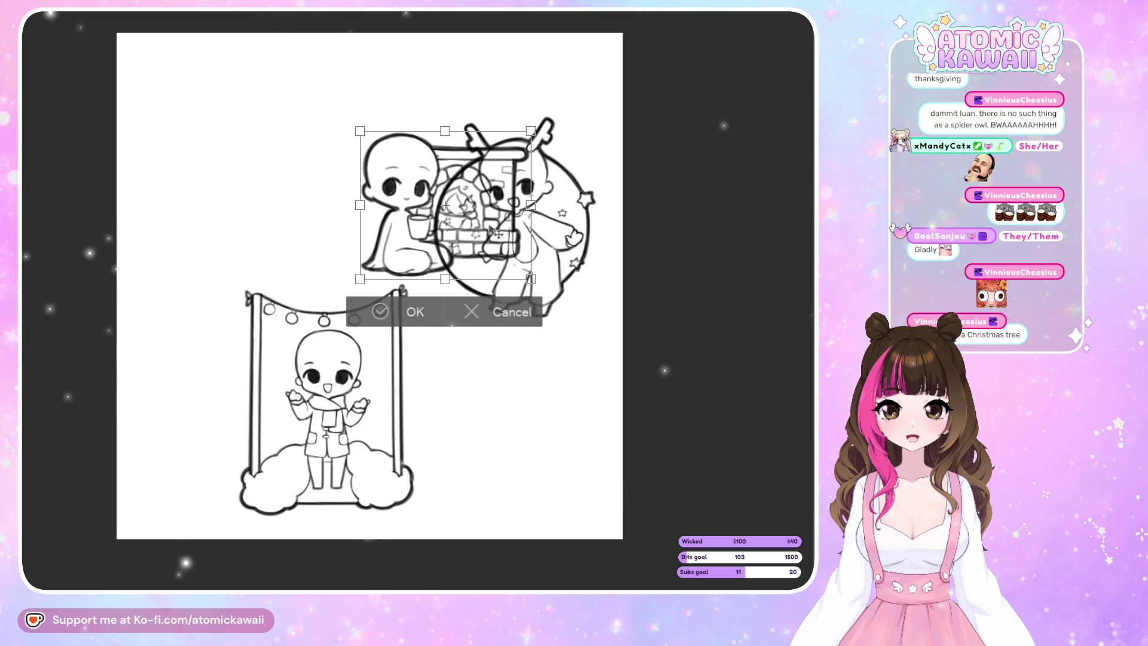
Apply the fireplace move and shift the deer chibi down-right, clear of the fireplace.
left_click(392, 317)
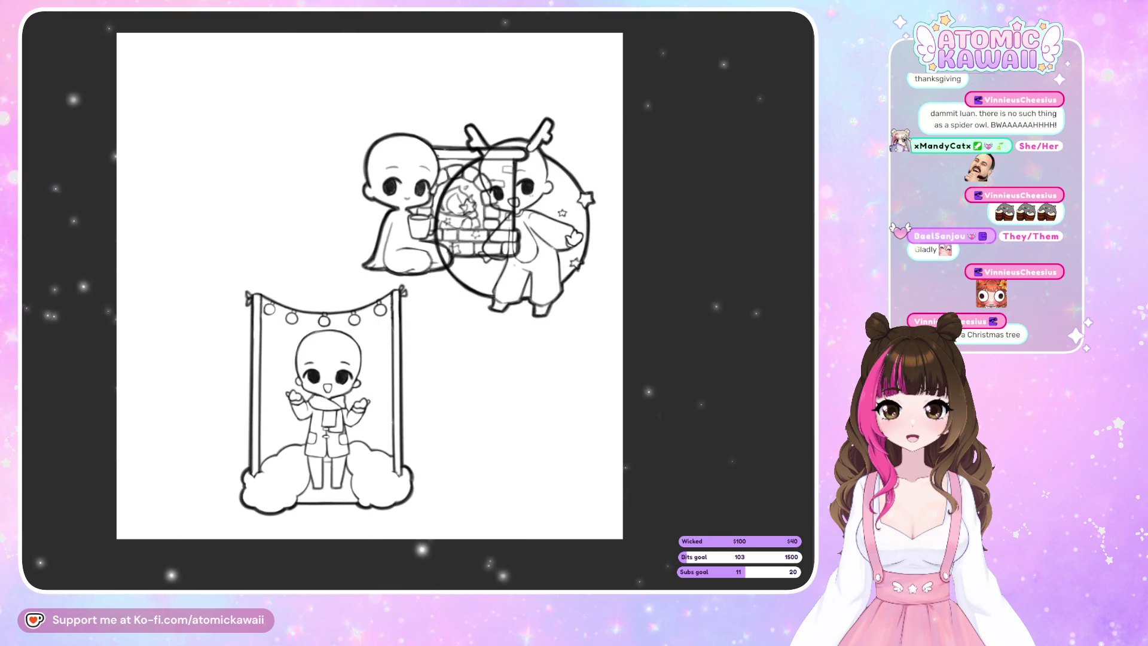
key("ctrl+t")
left_click_drag(566, 278, 578, 461)
left_click(488, 513)
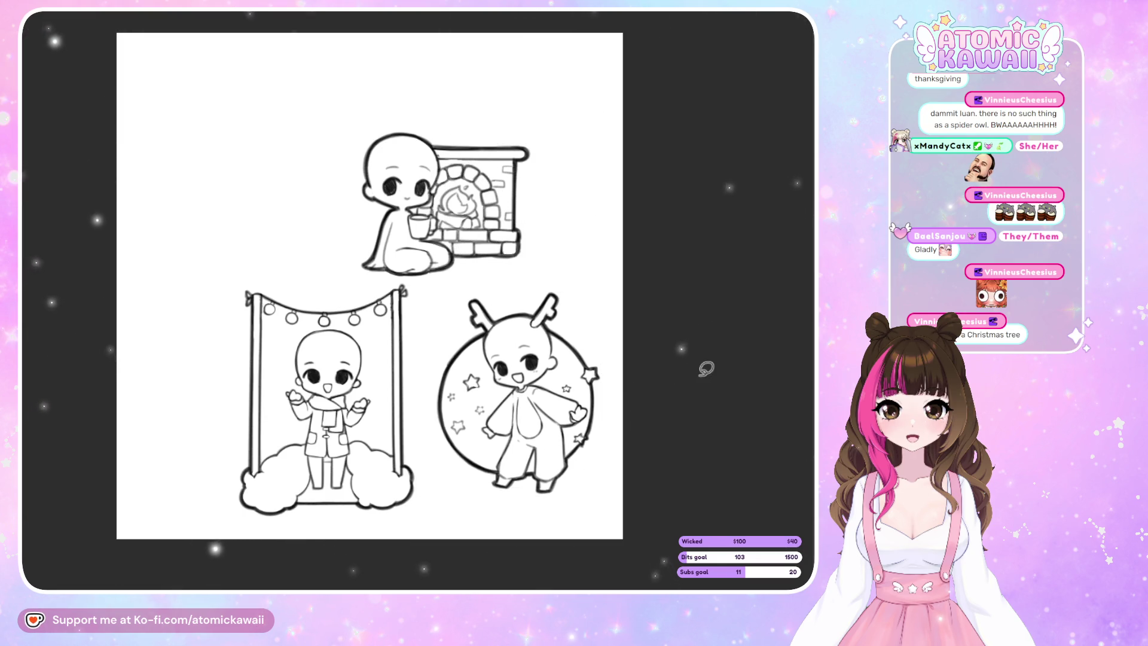
Move the swing chibi toward the left edge and raise it slightly.
key("ctrl+t")
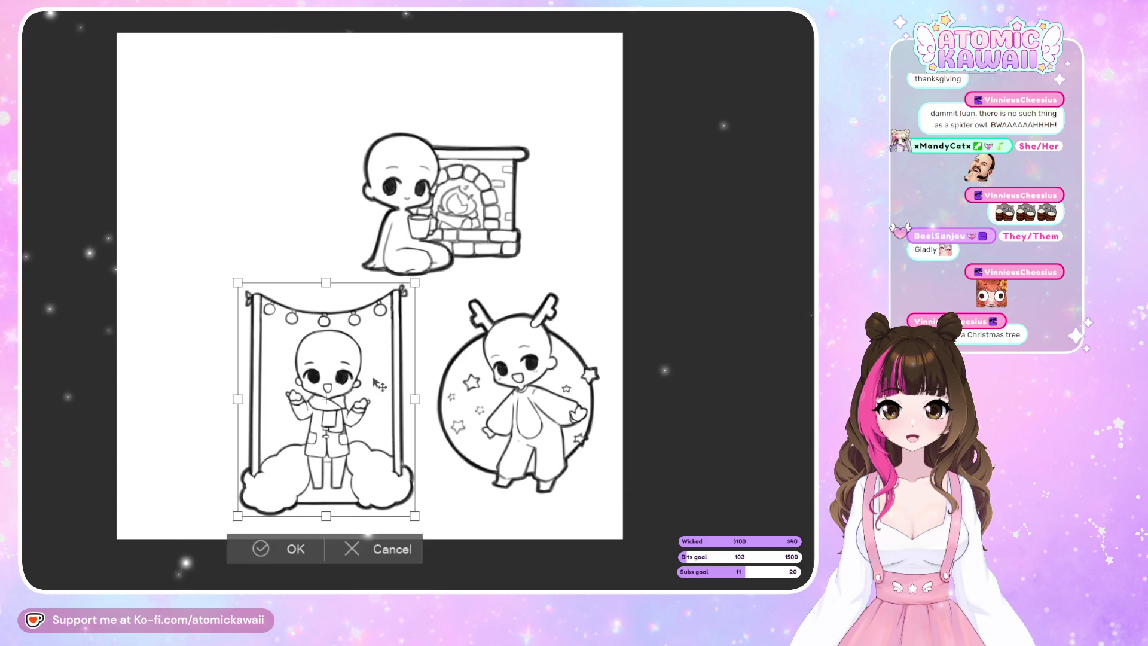
mouse_move(375, 408)
left_mouse_down()
mouse_move(271, 359)
mouse_move(280, 364)
left_mouse_up()
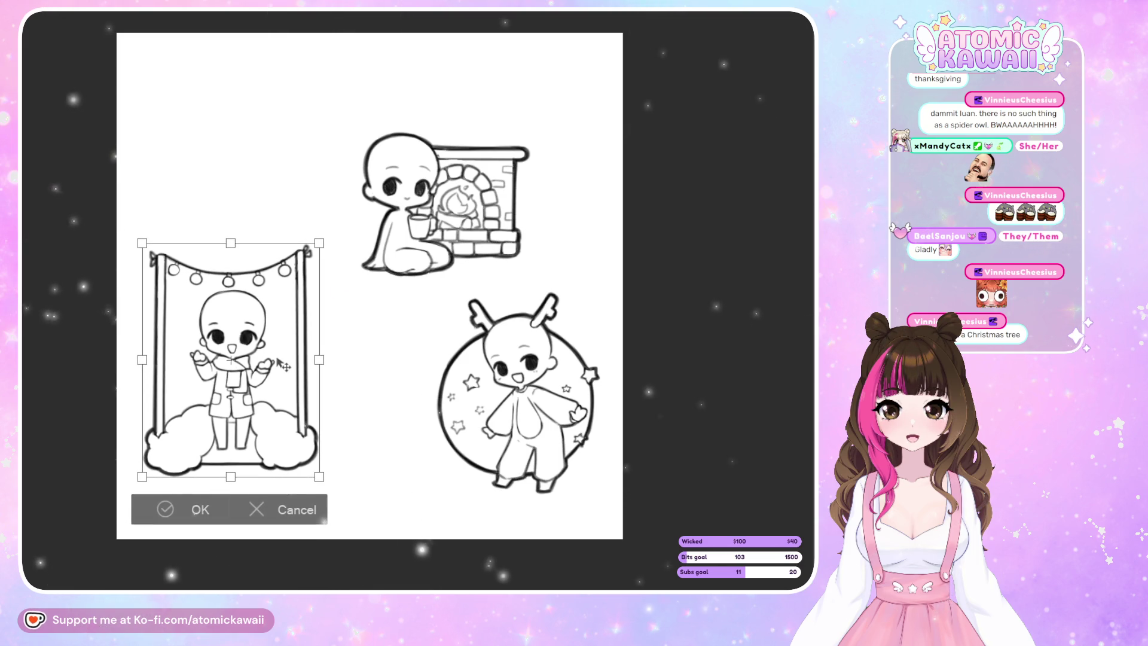
left_click_drag(291, 438, 298, 422)
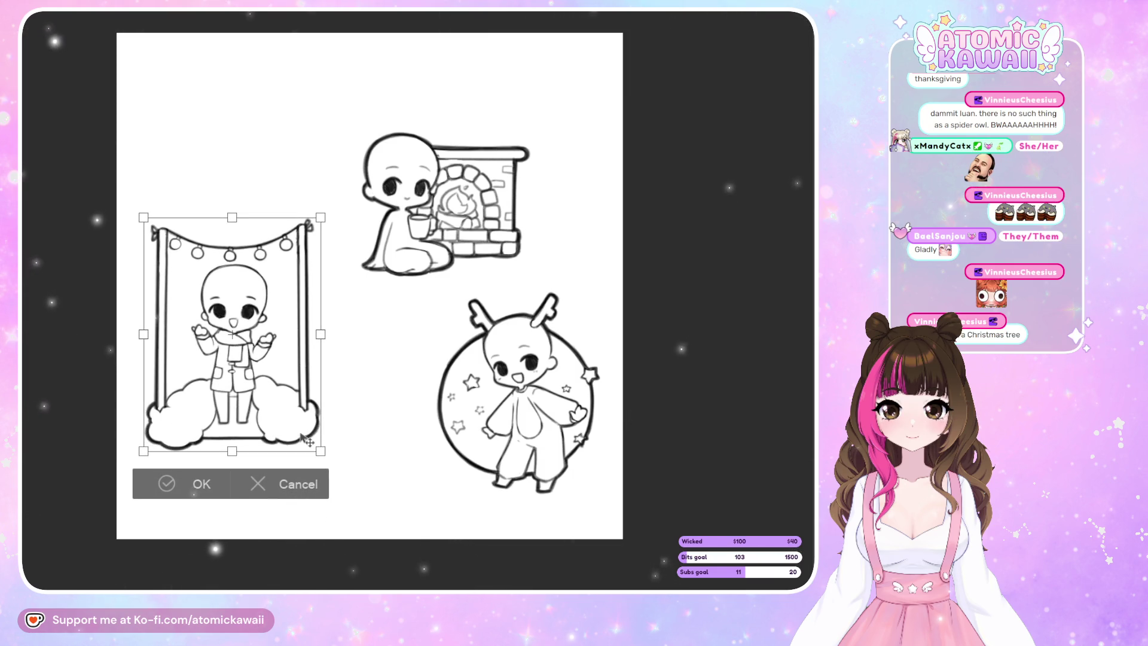
left_click_drag(287, 415, 289, 396)
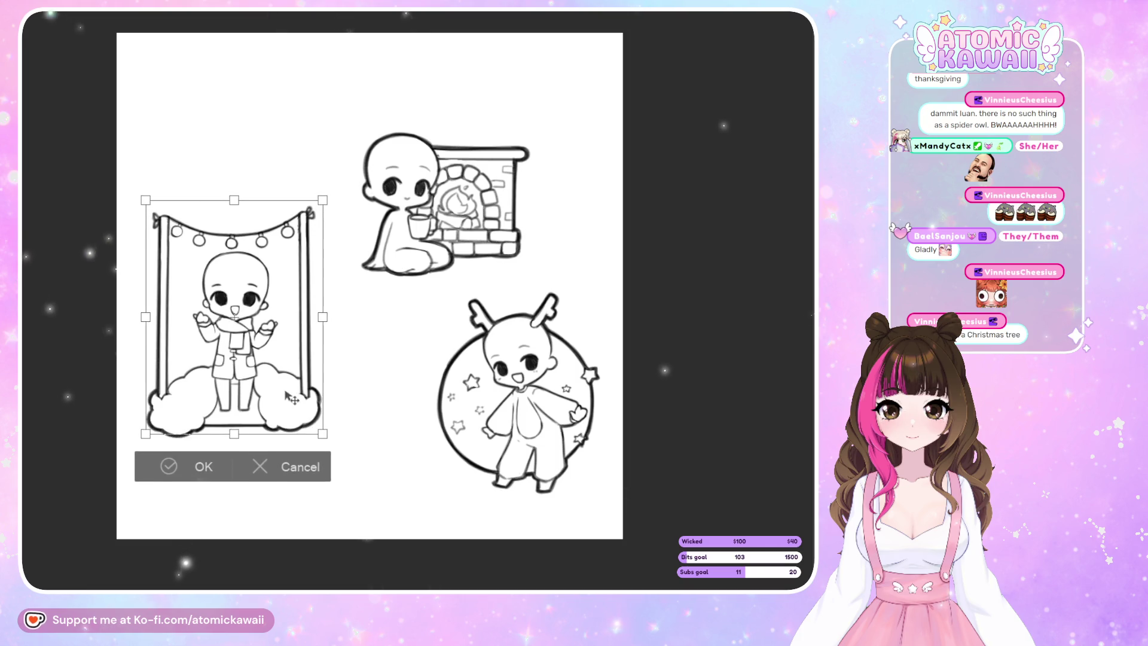
left_click(201, 464)
left_click_drag(531, 100, 532, 103)
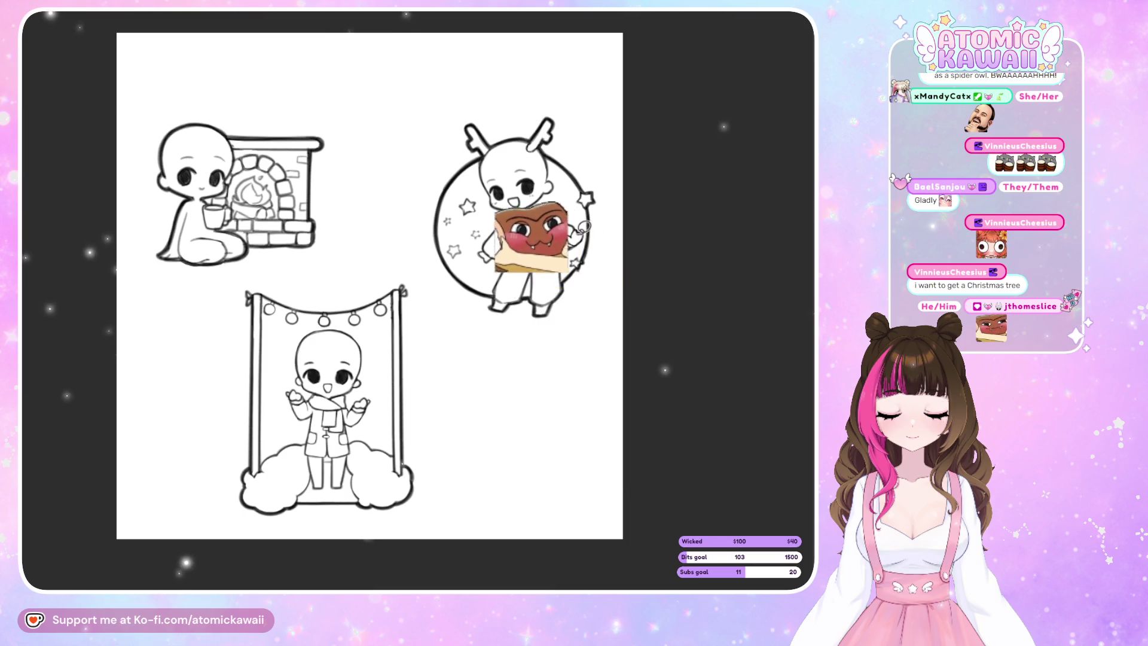
Move the swing chibi to the right side of the canvas.
key("ctrl+t")
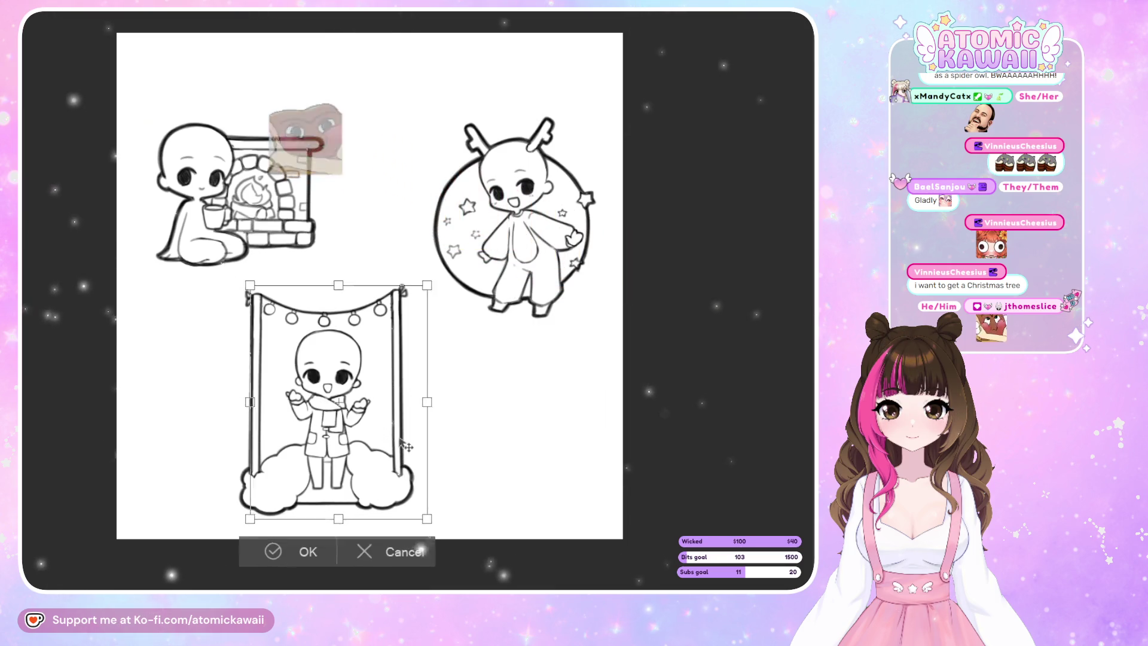
mouse_move(390, 438)
left_mouse_down()
mouse_move(559, 407)
mouse_move(562, 389)
left_mouse_up()
key("Return")
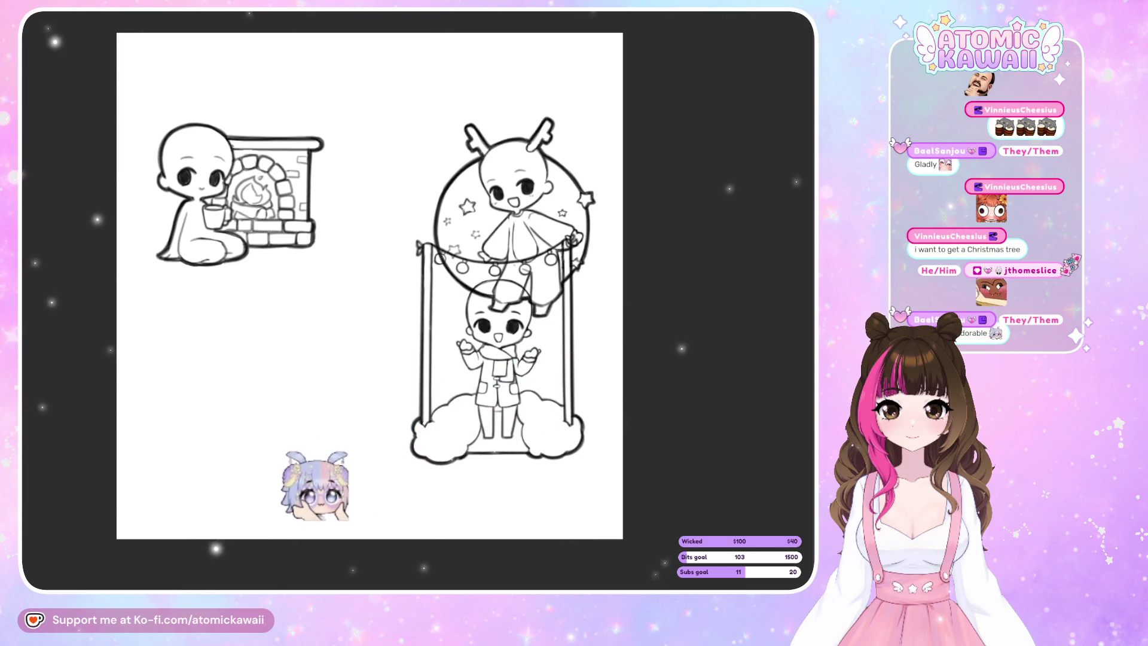
Move the deer chibi into the empty lower-left area and nudge the fireplace chibi up.
key("ctrl+t")
mouse_move(561, 207)
left_mouse_down()
mouse_move(357, 333)
mouse_move(345, 353)
left_mouse_up()
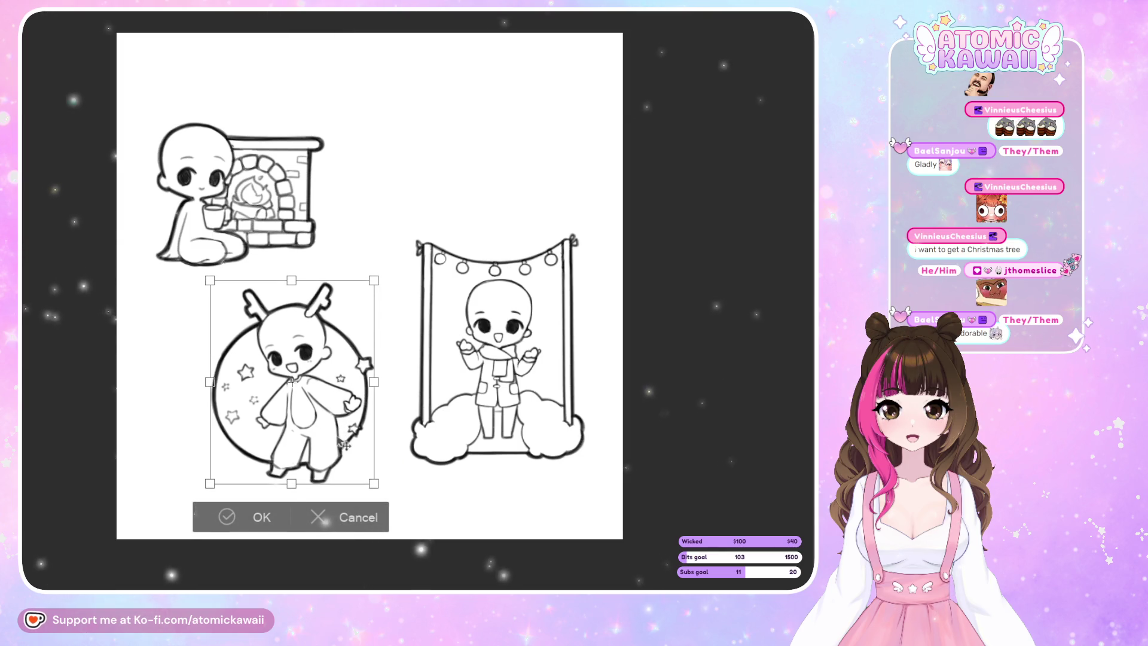
left_click_drag(344, 451, 339, 482)
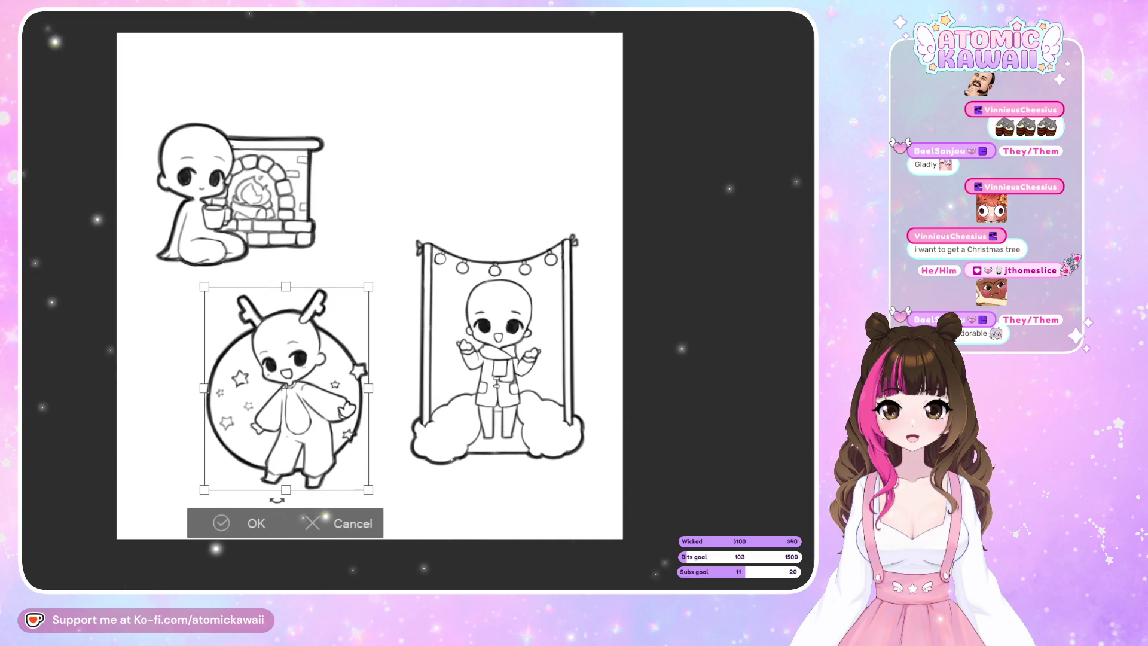
key("Return")
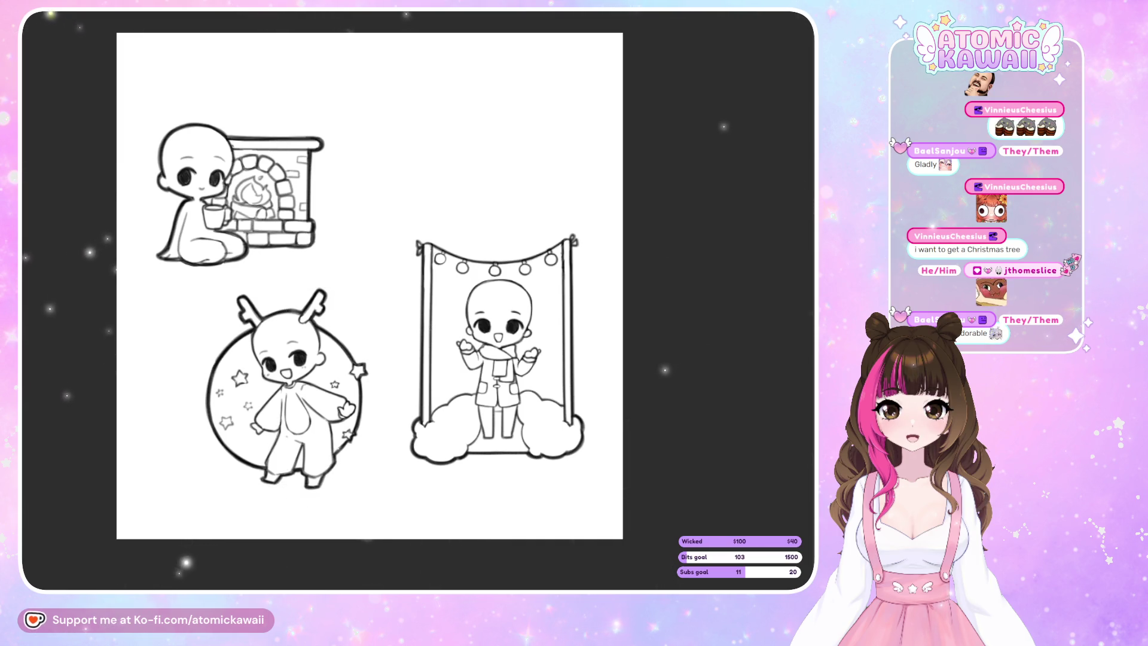
key("ctrl+t")
left_click_drag(311, 191, 314, 157)
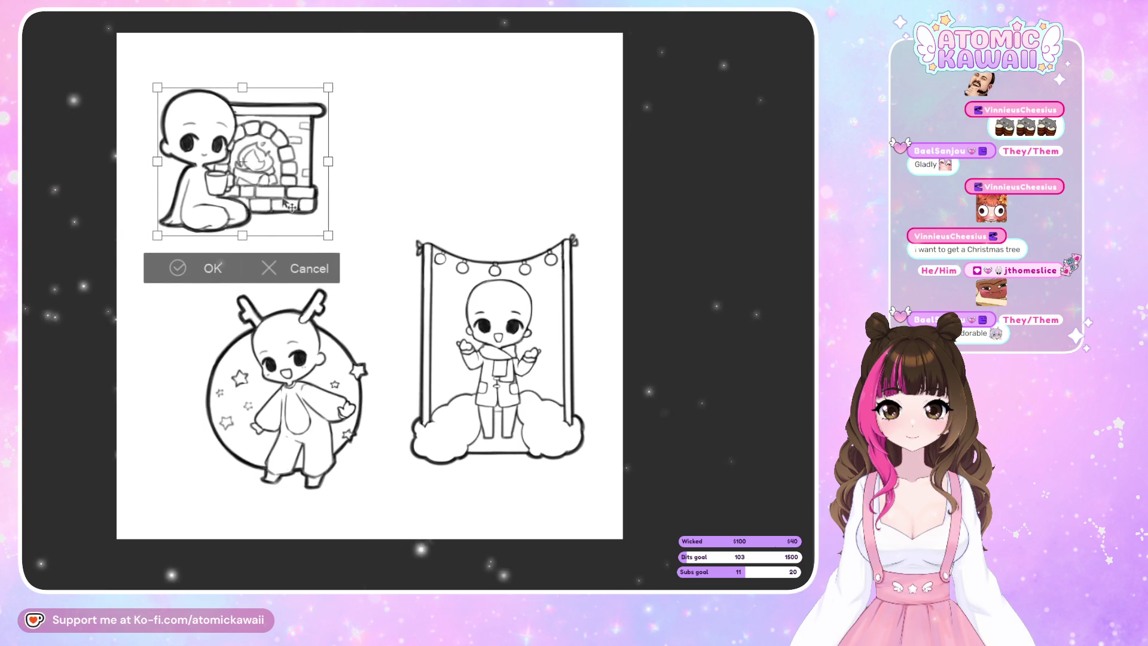
Commit the fireplace chibi's raised position and nudge it slightly right.
key("Return")
key("ctrl+t")
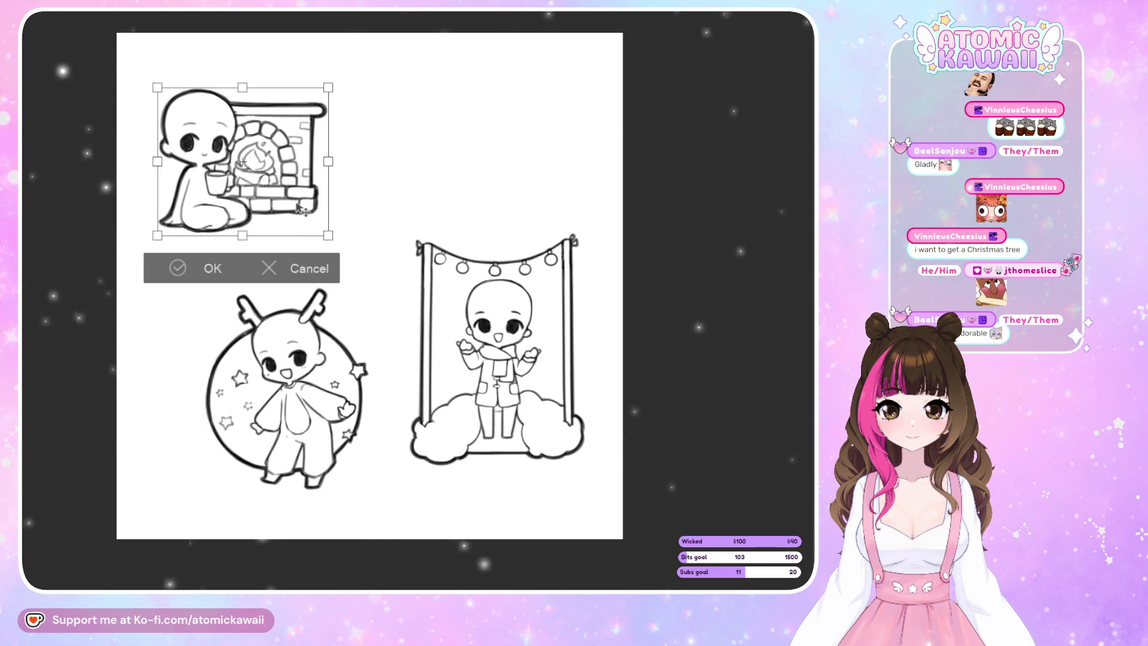
mouse_move(295, 200)
left_mouse_down()
mouse_move(310, 203)
mouse_move(297, 202)
left_mouse_up()
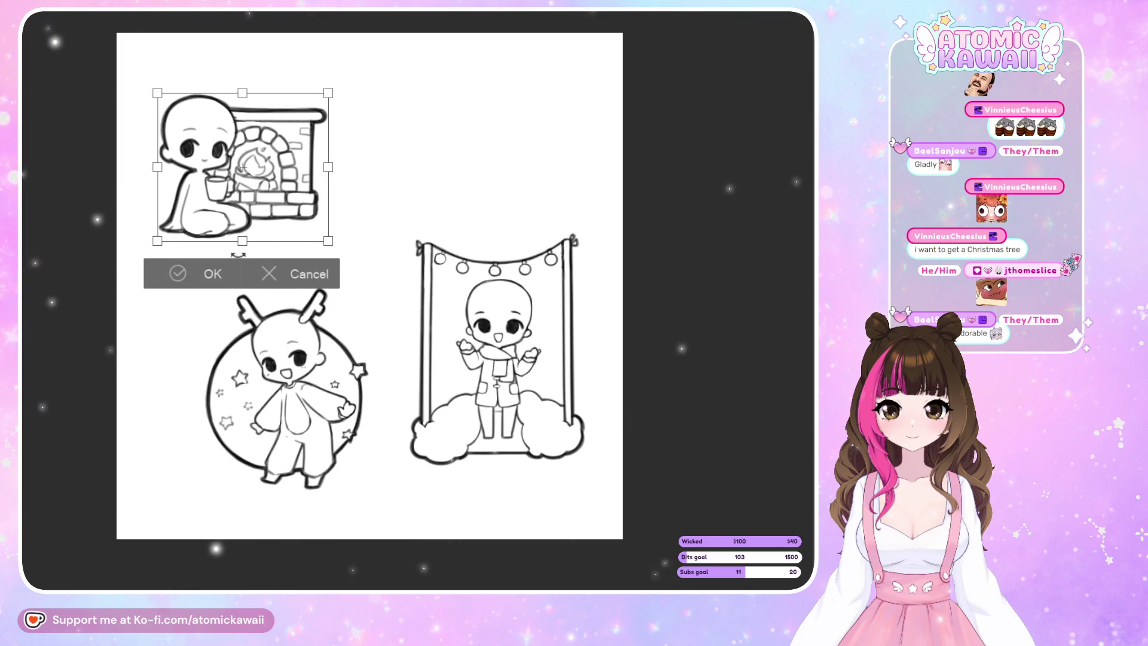
key("Return")
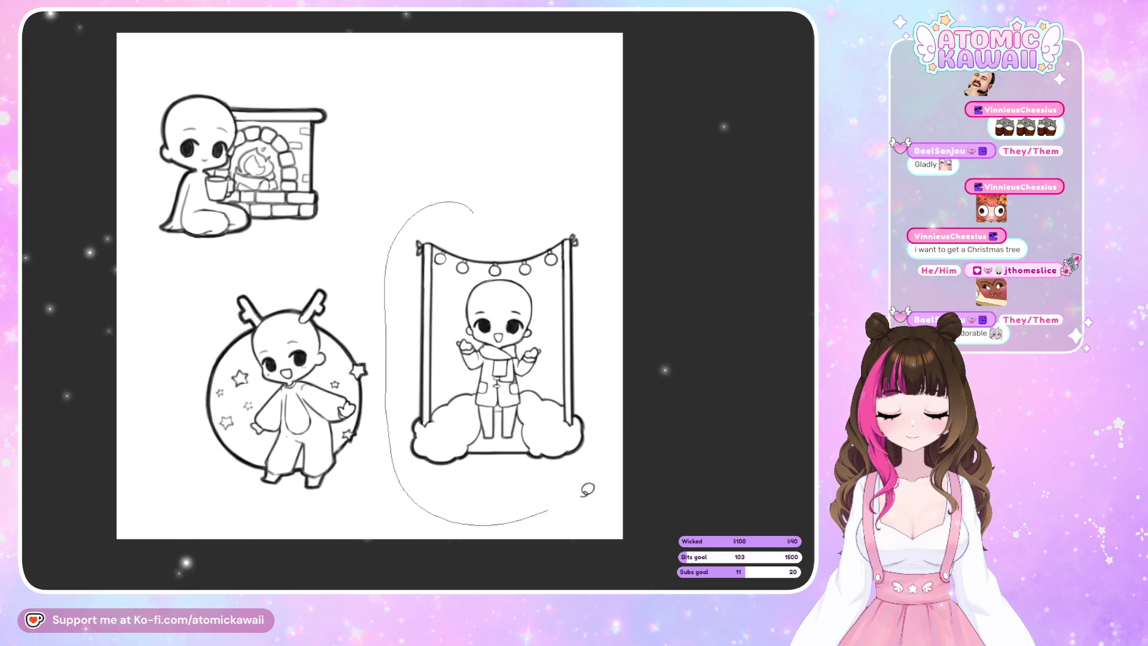
Lasso the swing chibi, move it up, and deselect.
left_click_drag(392, 290, 586, 195)
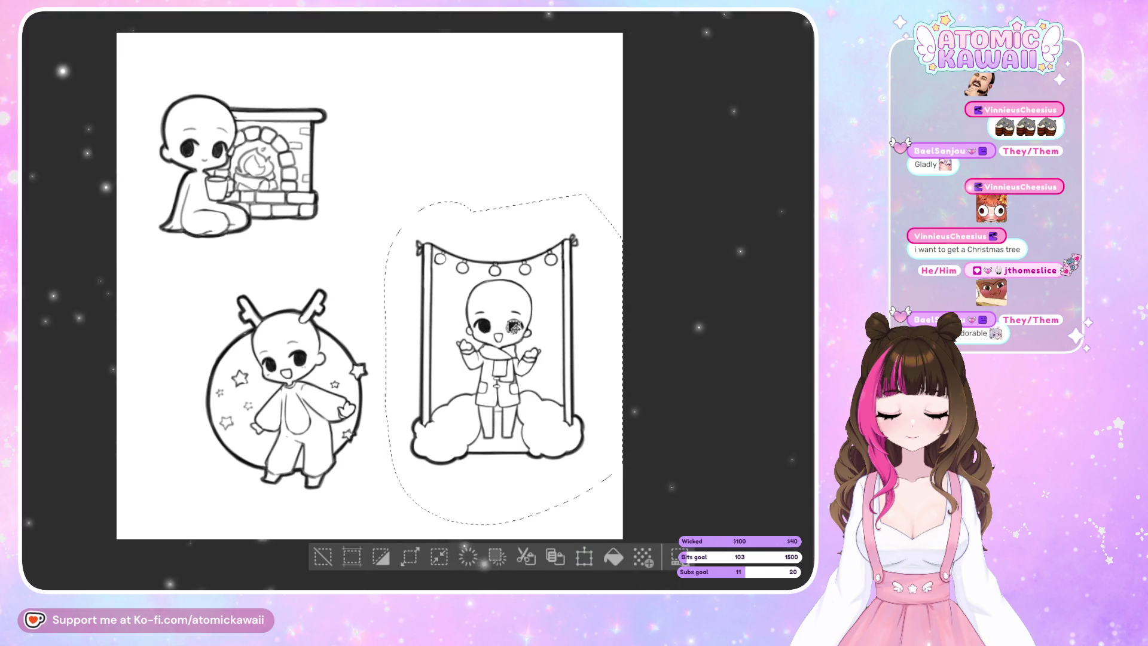
key("ctrl+t")
mouse_move(580, 442)
left_mouse_down()
mouse_move(580, 413)
mouse_move(582, 429)
left_mouse_up()
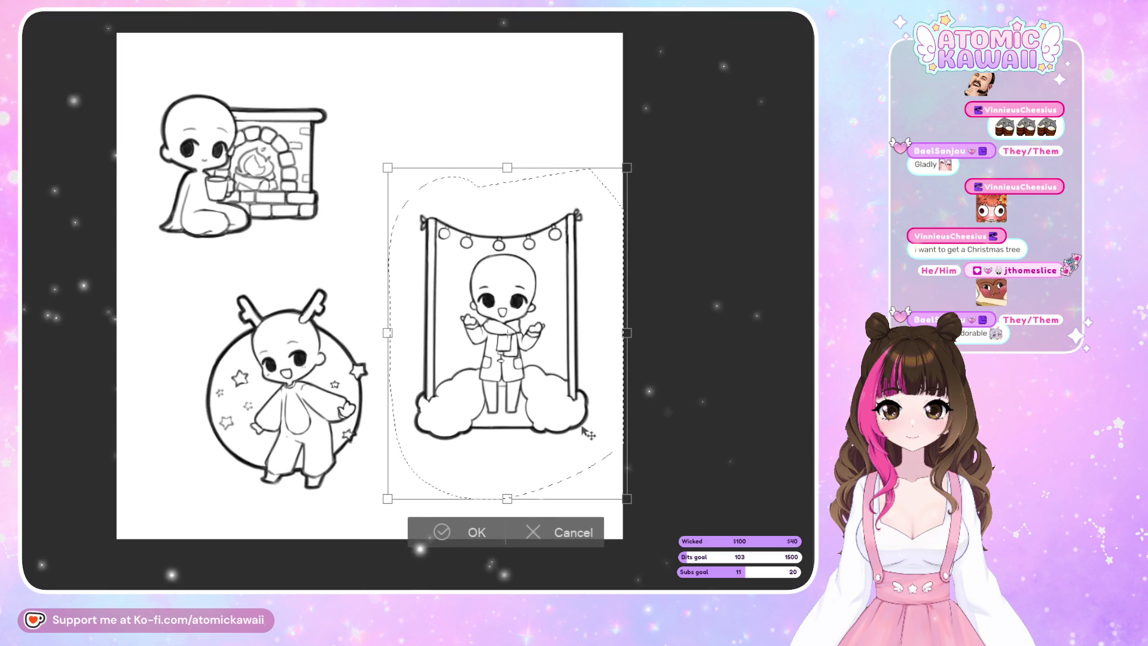
key("Return")
key("ctrl+d")
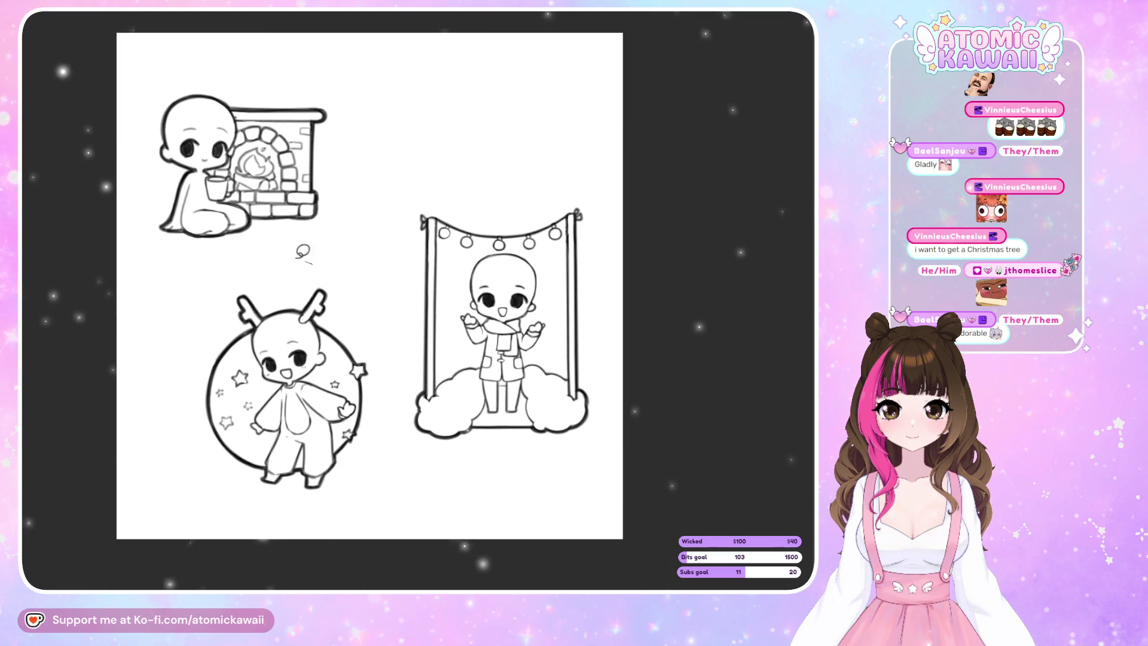
Shift the reindeer chibi left, then move the fireplace chibi right and down.
left_click_drag(303, 252, 354, 263)
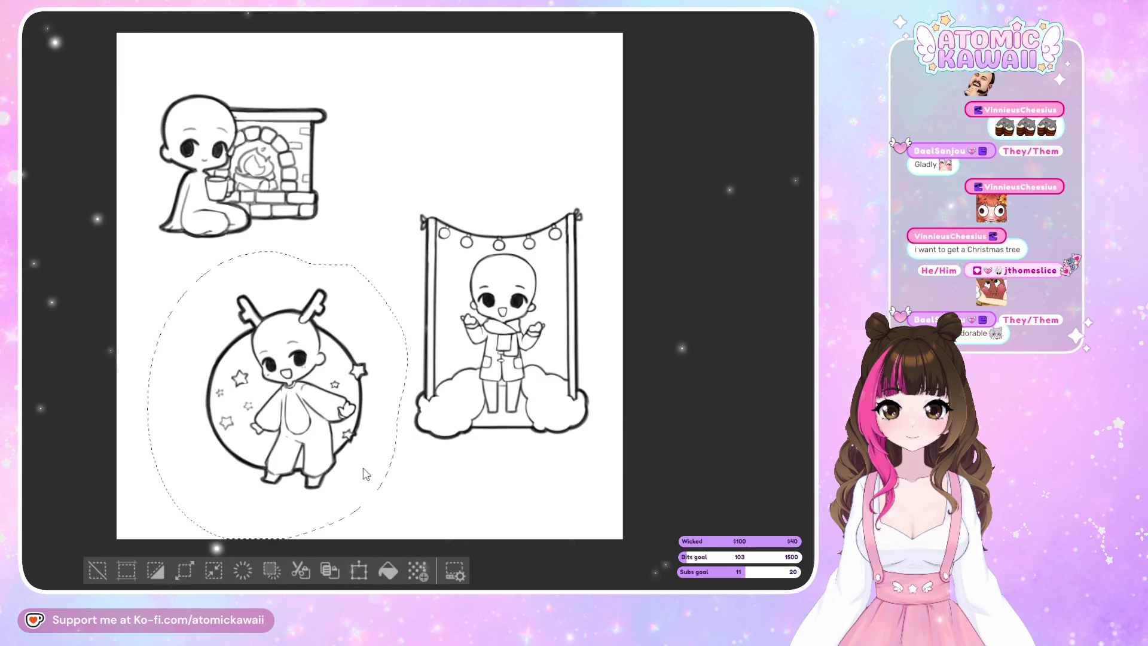
key("ctrl+d")
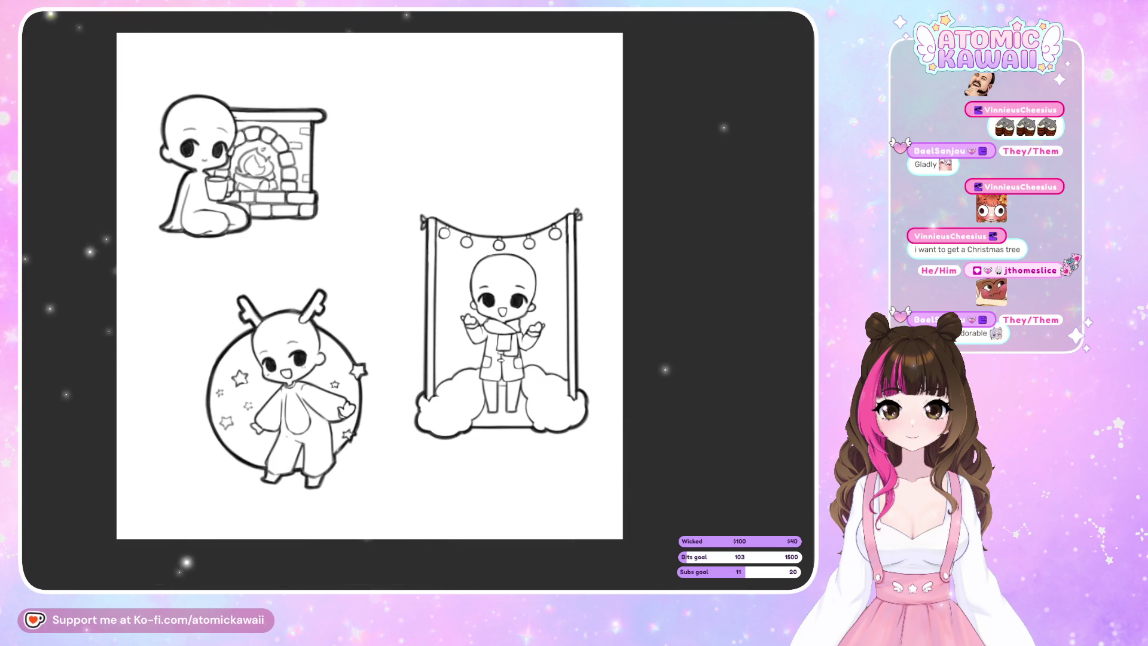
key("ctrl+t")
left_click_drag(344, 430, 318, 427)
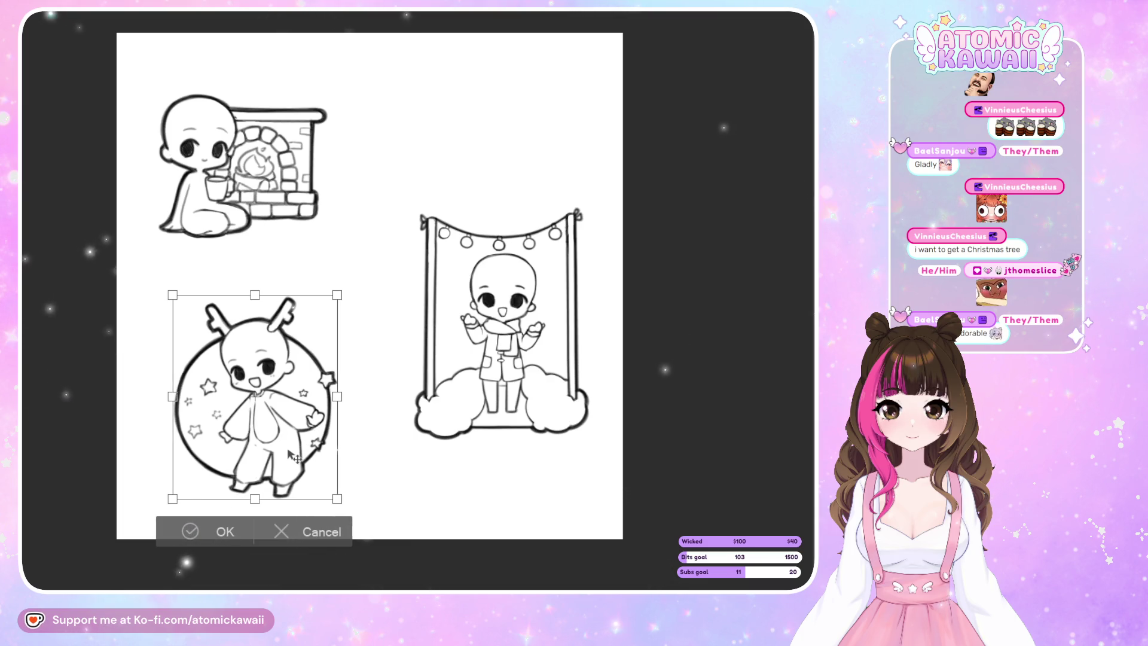
left_click_drag(293, 456, 294, 458)
left_click(225, 533)
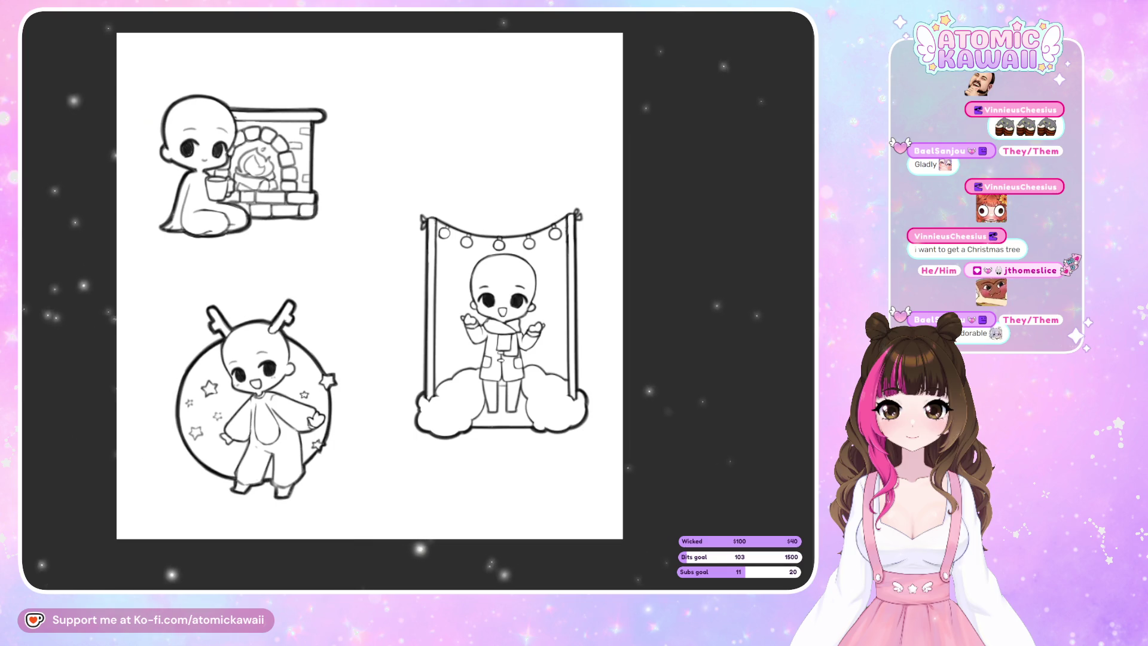
left_click(302, 199)
left_click_drag(298, 198, 311, 219)
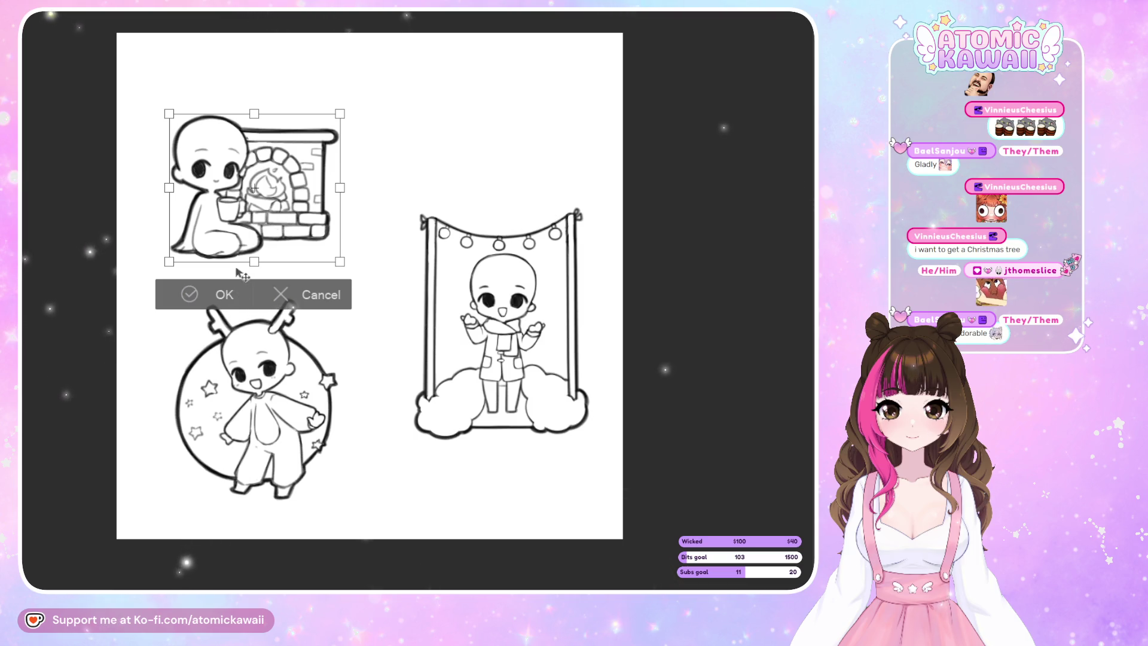
Apply the fireplace move, then enlarge all the artwork to fill more of the canvas.
key("Return")
key("ctrl+t")
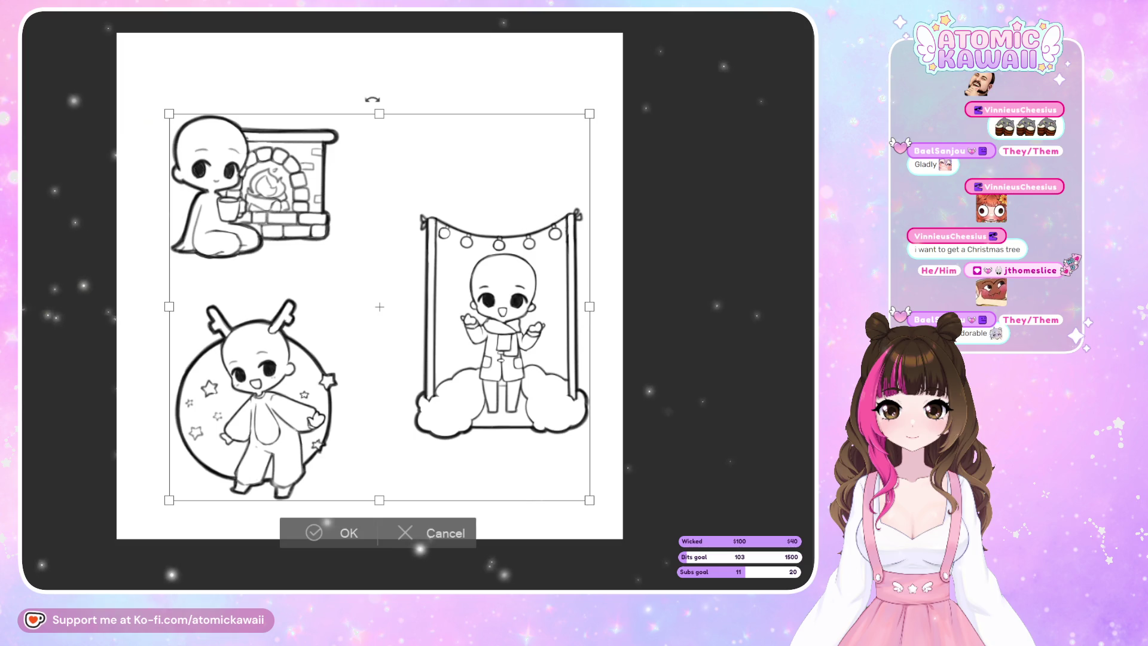
left_click_drag(375, 110, 375, 85)
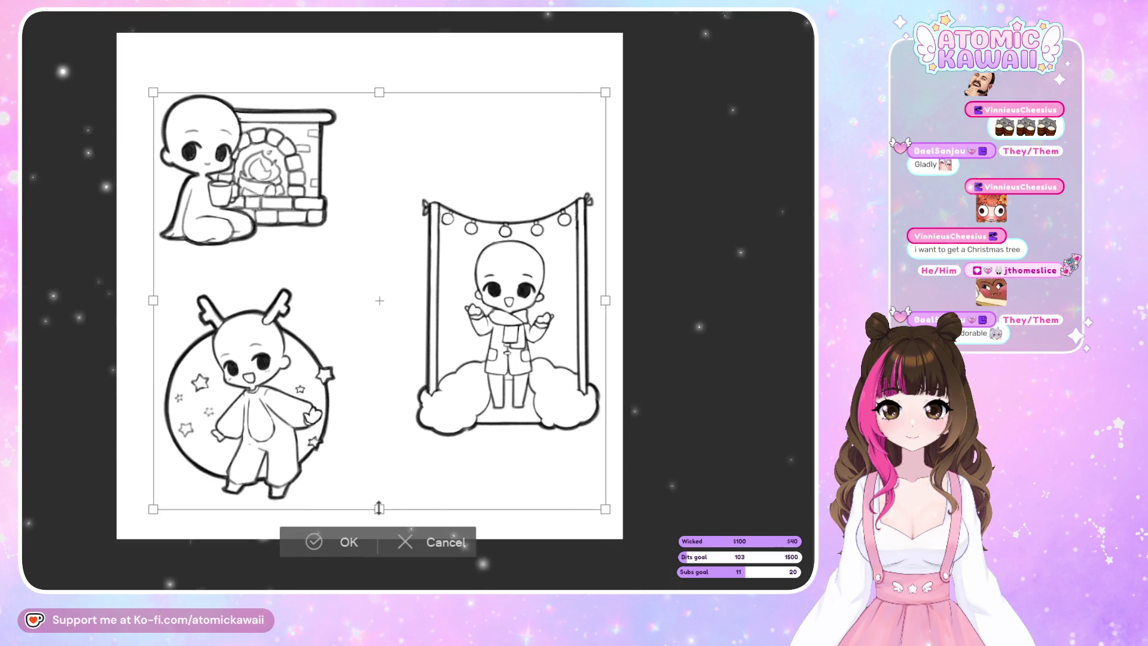
left_click_drag(379, 500, 379, 515)
left_click_drag(534, 494, 531, 496)
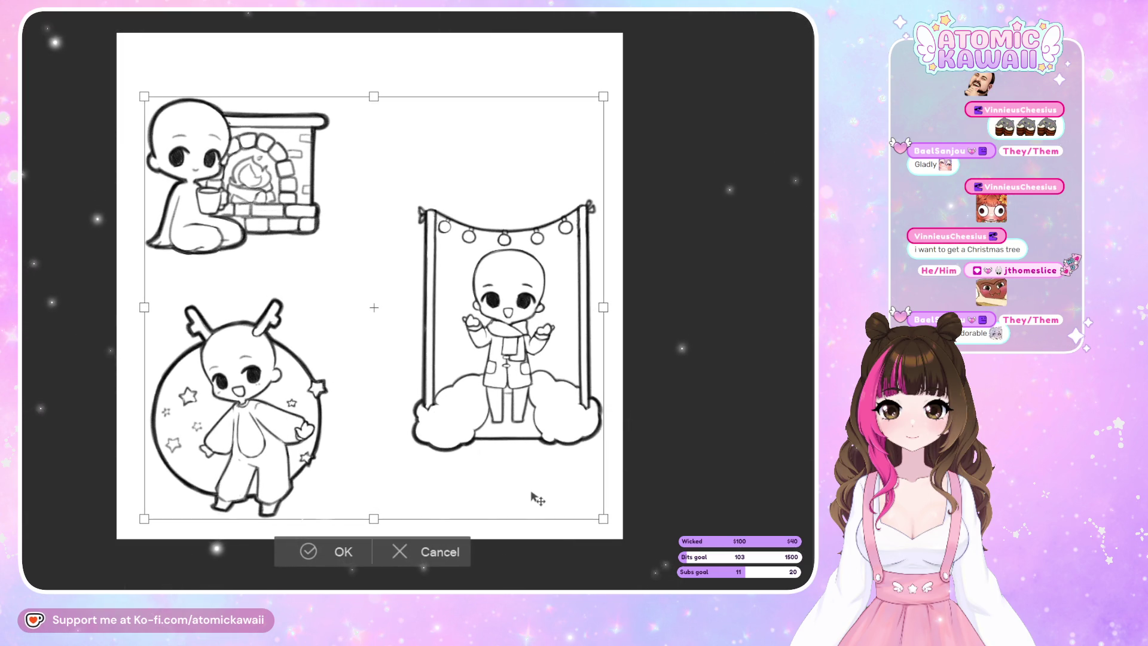
left_click(332, 551)
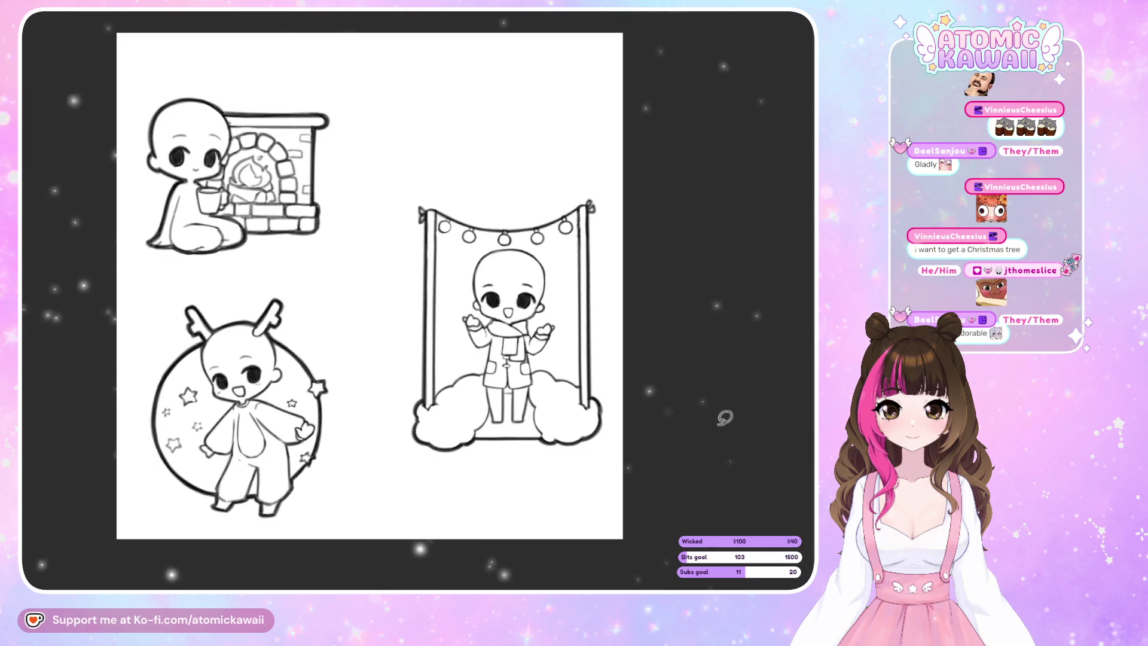
Lasso the swing chibi, scale it up, shift it left and down, then deselect.
mouse_move(459, 176)
left_mouse_down()
mouse_move(371, 295)
mouse_move(517, 90)
left_mouse_up()
left_click(576, 526)
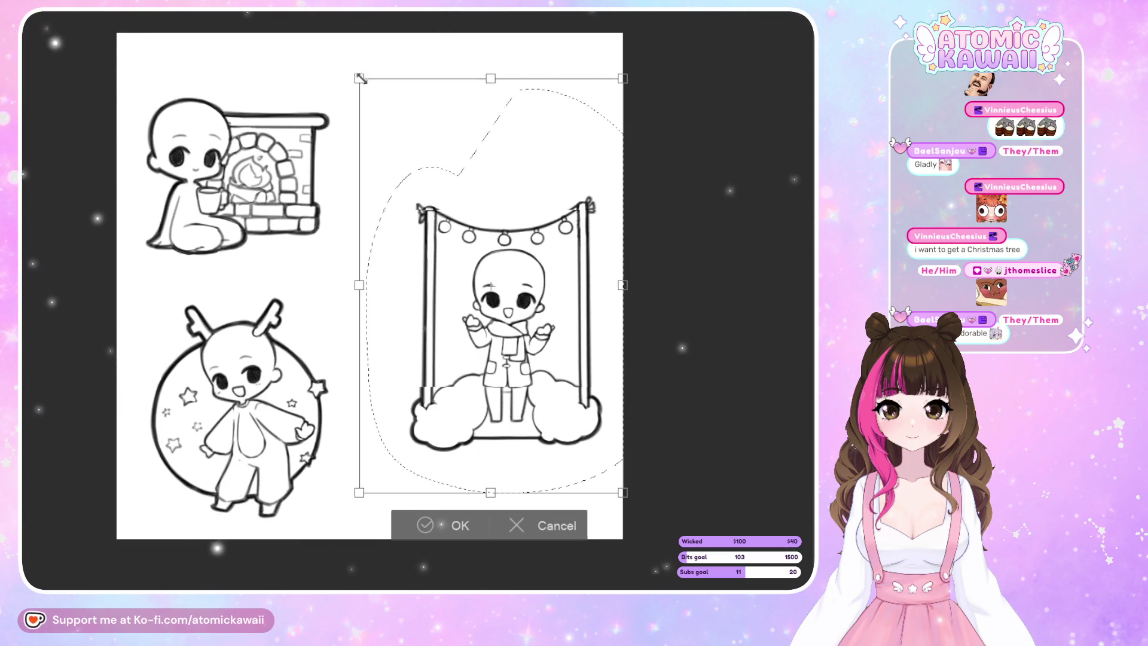
left_click_drag(364, 88, 355, 71)
left_click_drag(576, 386, 556, 406)
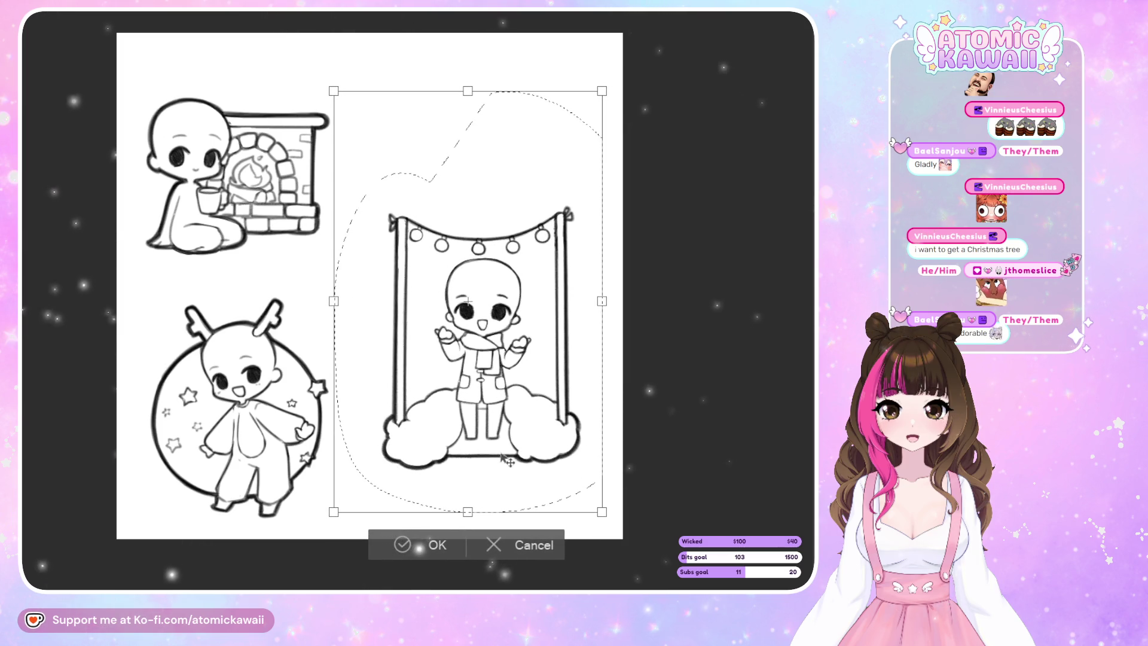
left_click(442, 545)
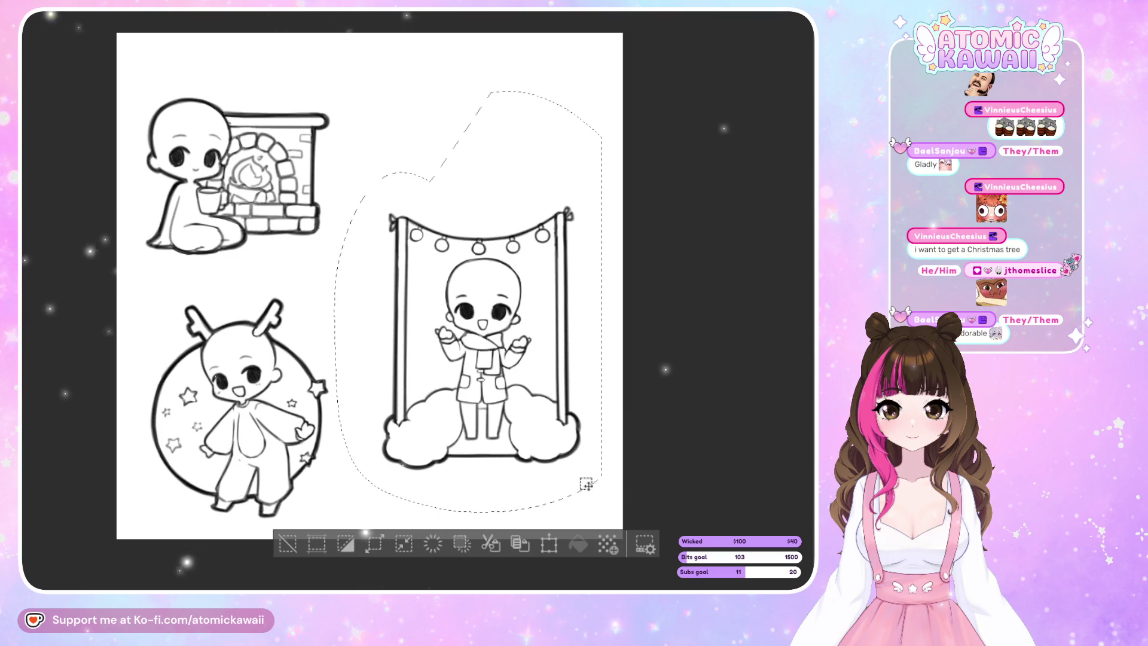
key("ctrl+d")
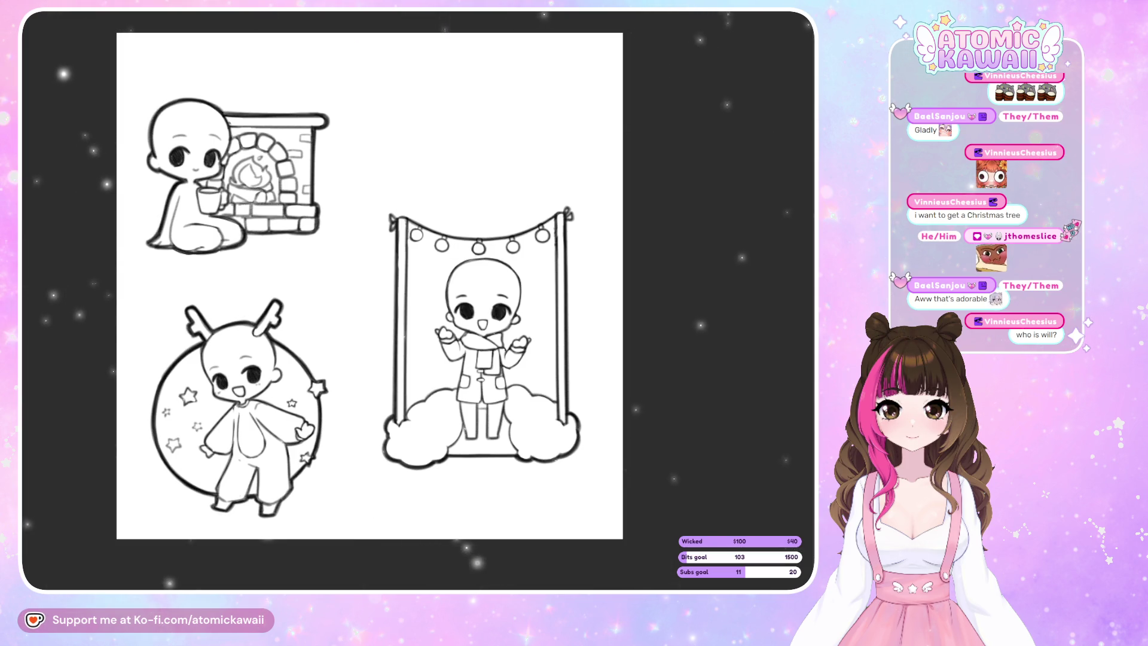
Browse the colour pattern materials and place the blue diagonal-stripe pattern on the canvas.
key("Tab")
left_click(190, 173)
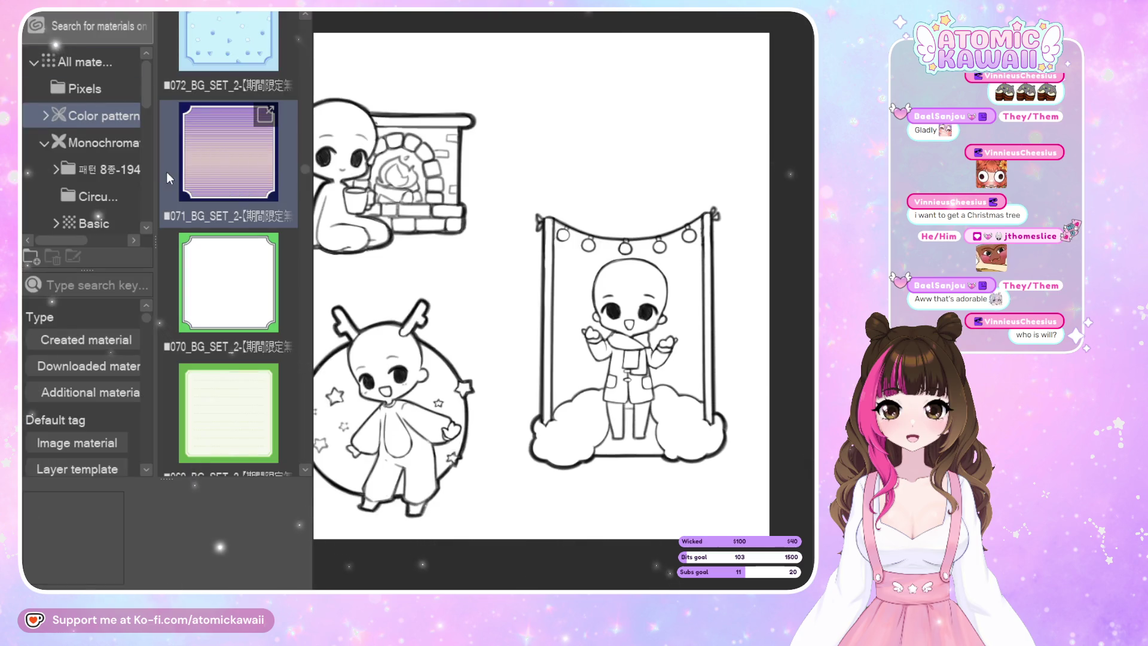
scroll(188, 169, "down", 3)
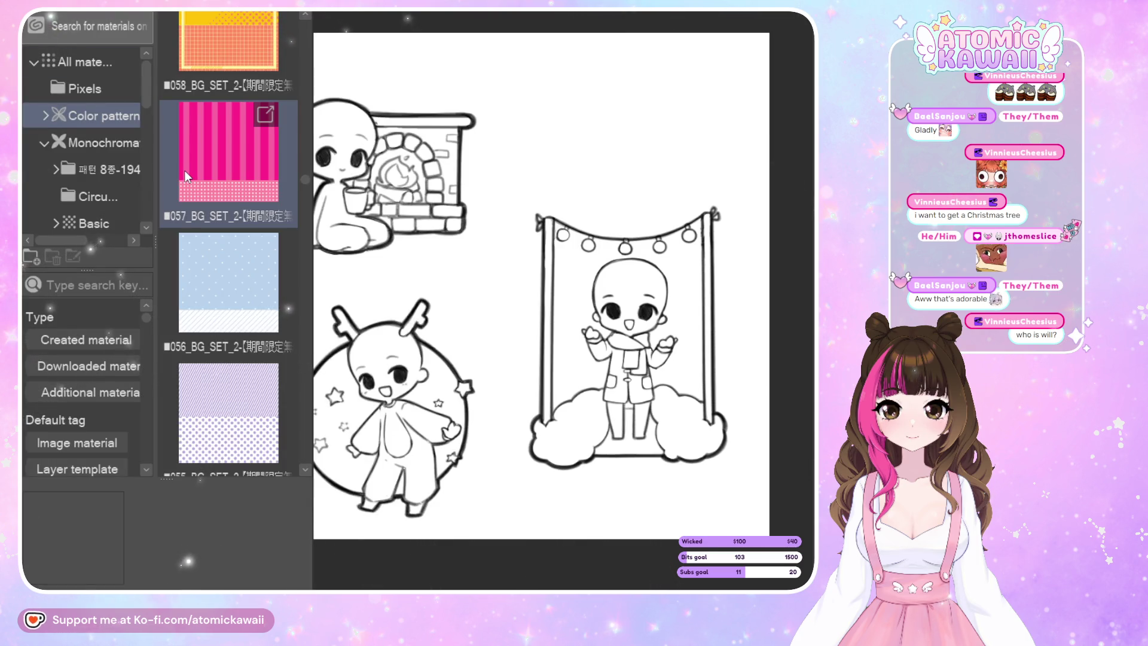
scroll(185, 170, "down", 1)
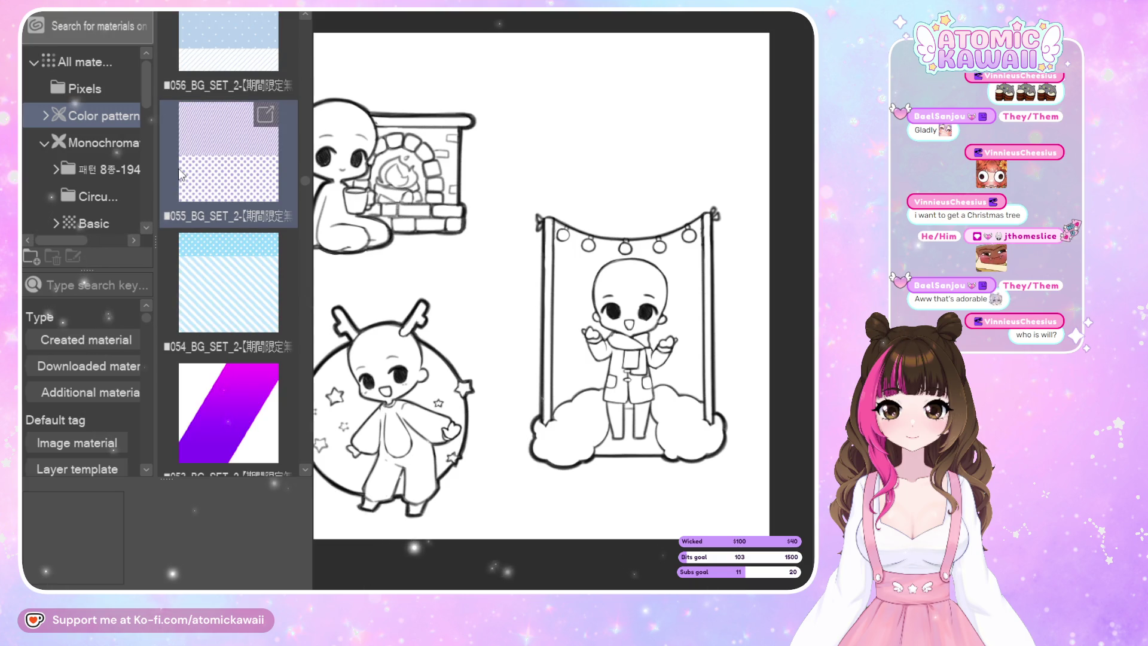
scroll(173, 168, "down", 1)
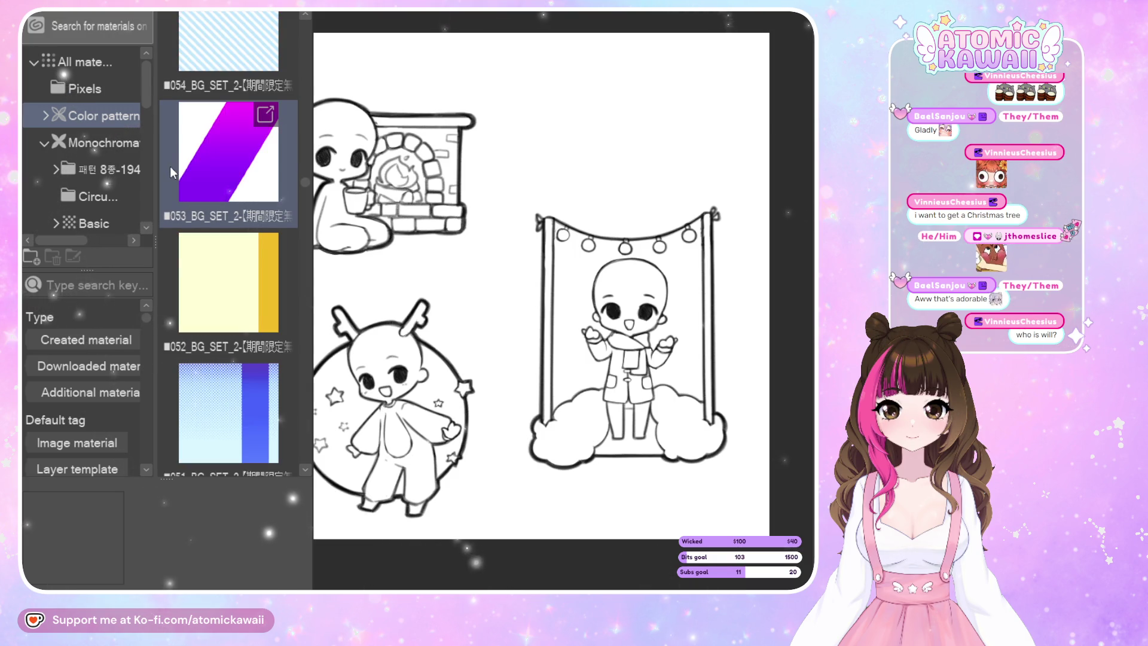
scroll(171, 170, "up", 1)
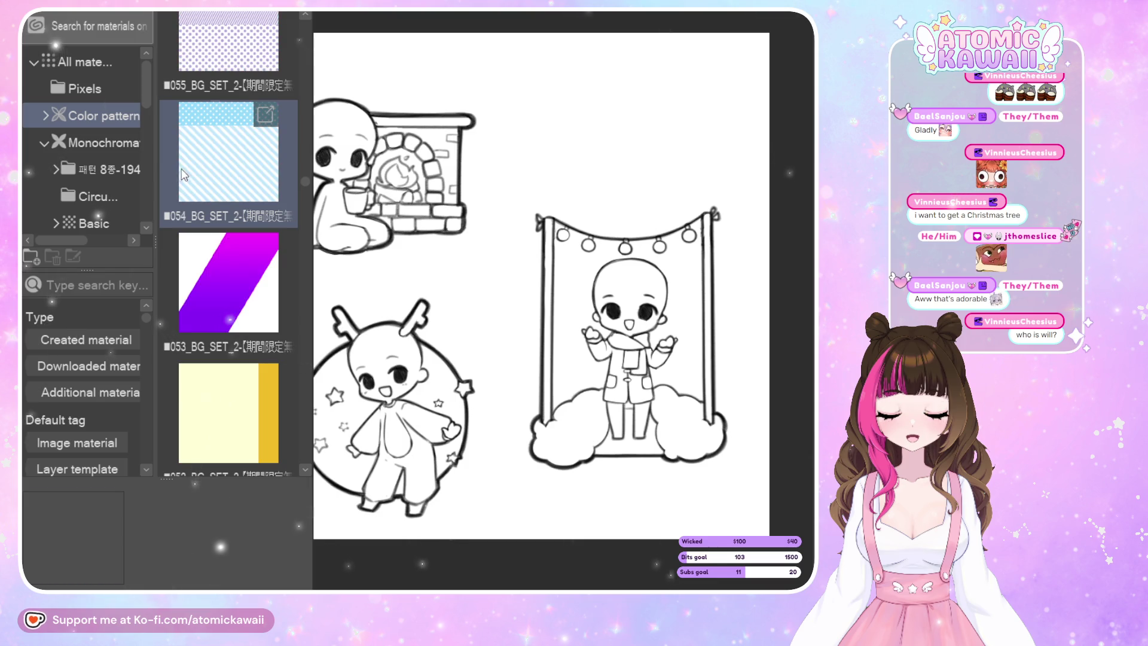
left_click_drag(171, 169, 573, 291)
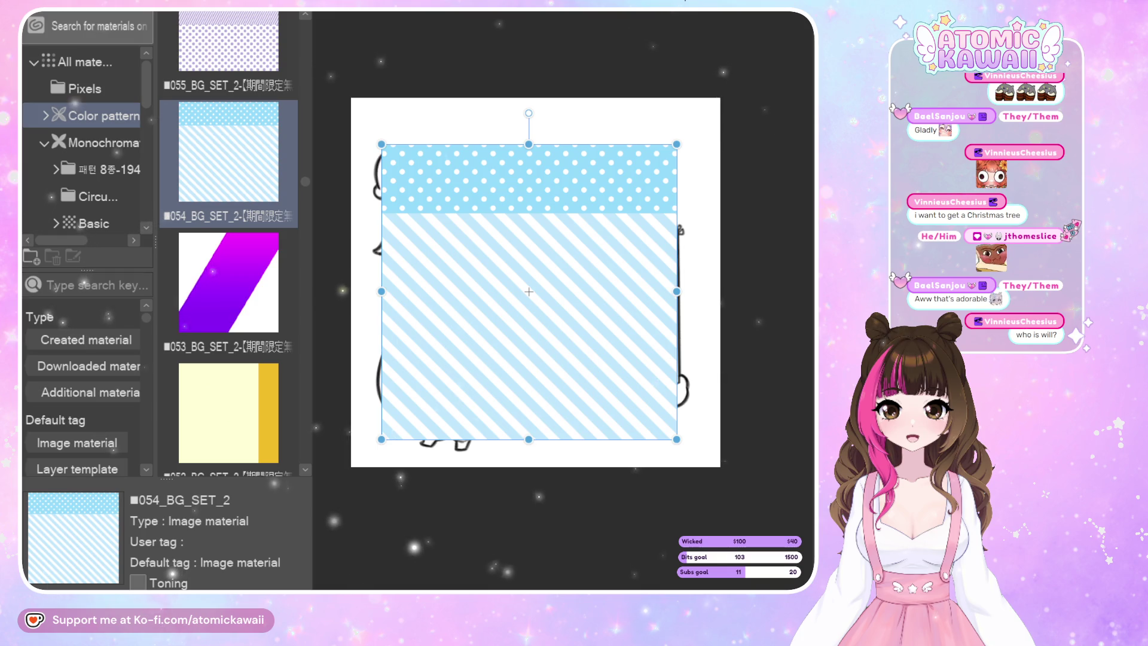
scroll(577, 286, "down", 1)
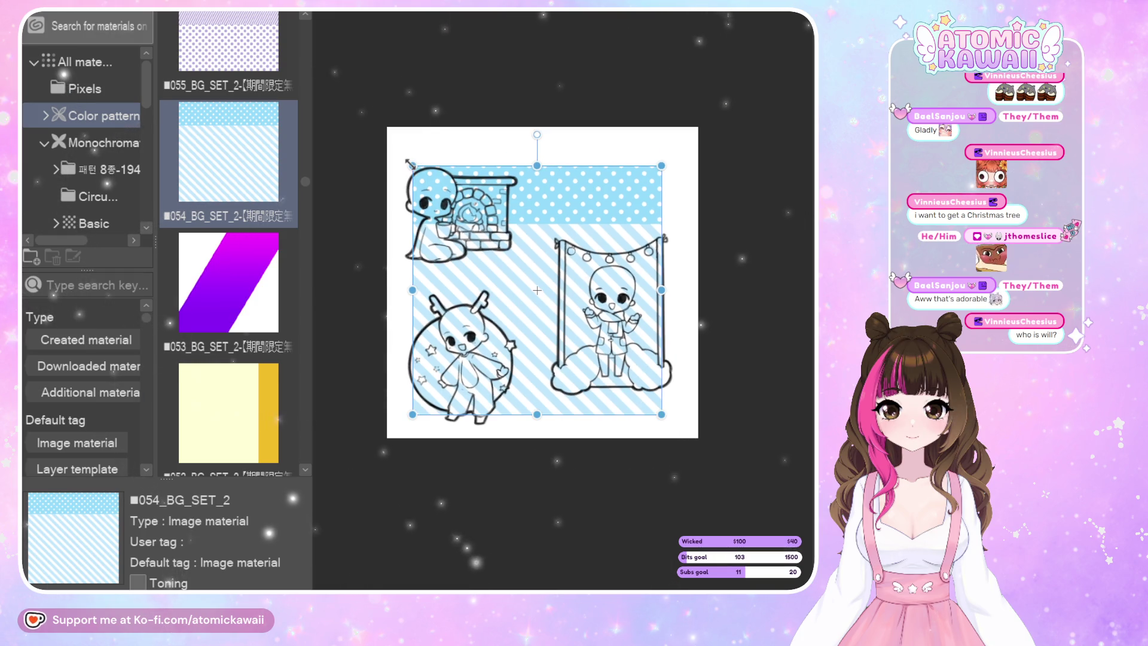
Enlarge and reposition the stripe pattern to cover the whole canvas, pushing its dotted band above.
mouse_move(413, 167)
left_mouse_down()
mouse_move(370, 122)
mouse_move(317, 13)
left_mouse_up()
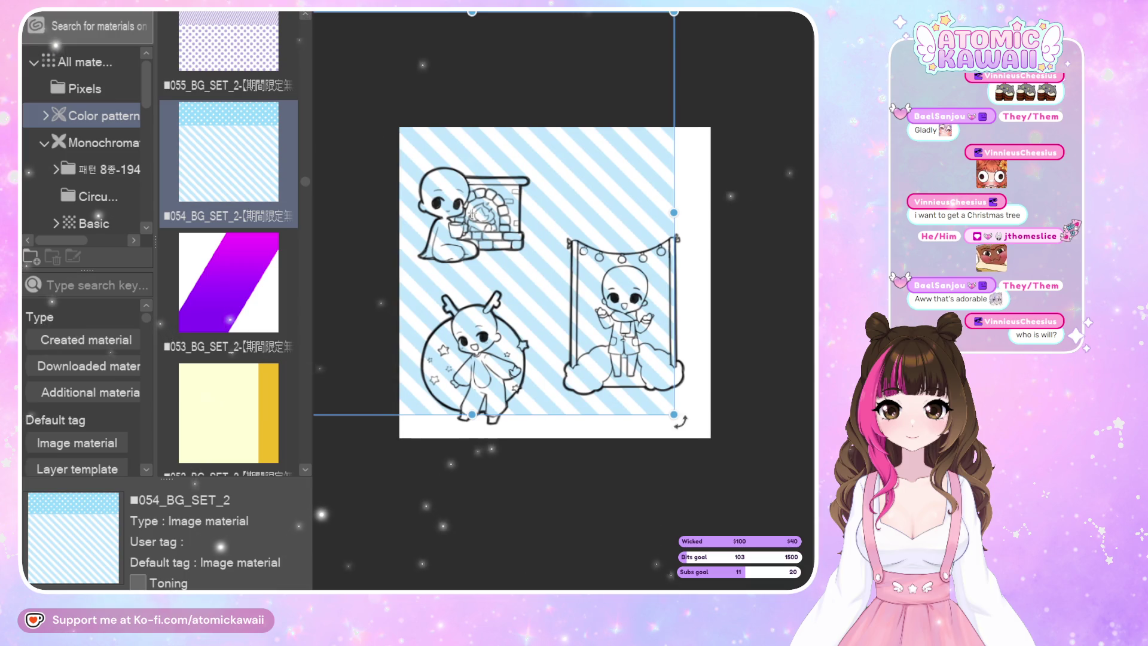
left_click_drag(644, 194, 728, 220)
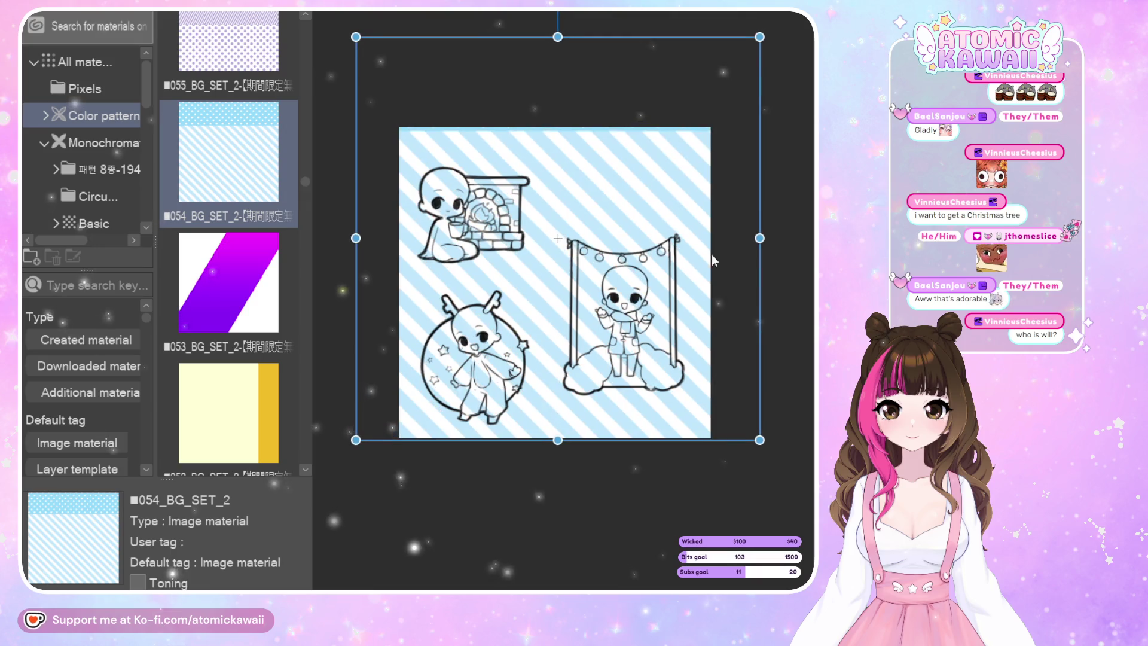
left_click_drag(558, 440, 557, 472)
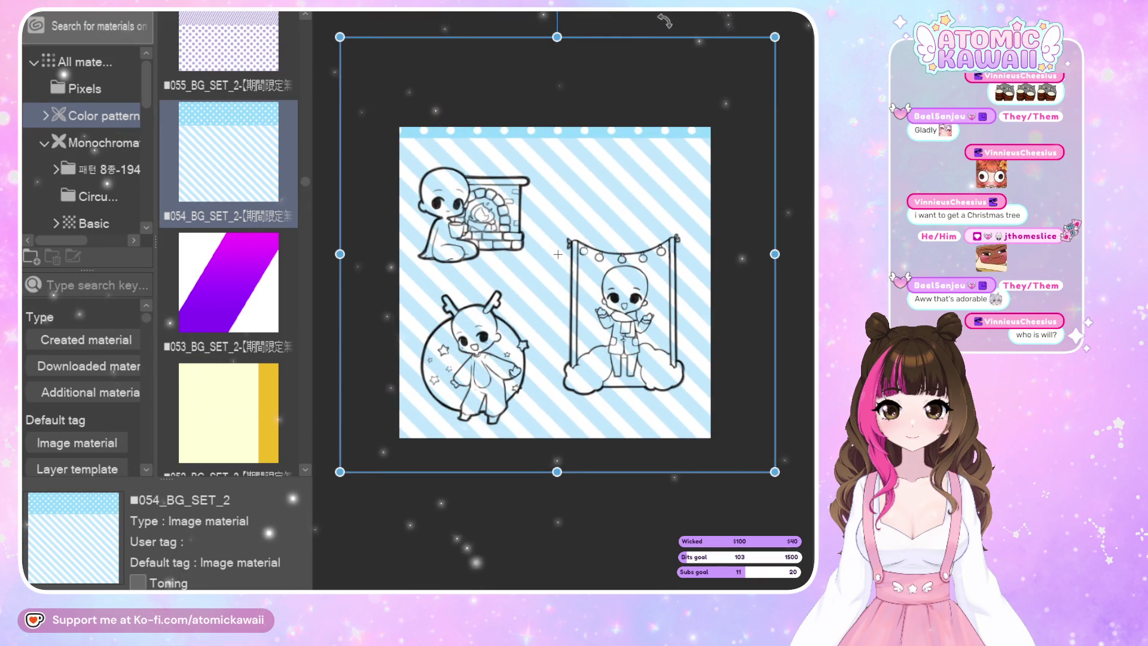
left_click_drag(669, 232, 677, 204)
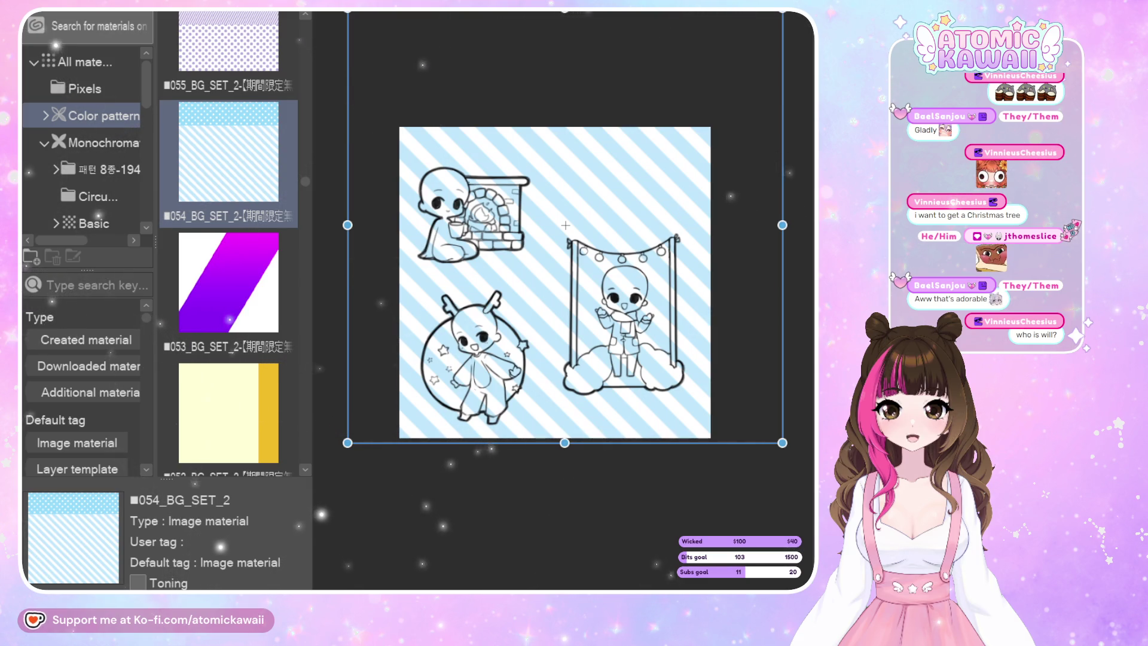
Hide the side panels, remove the striped pattern, and zoom out to the full page.
key("Tab")
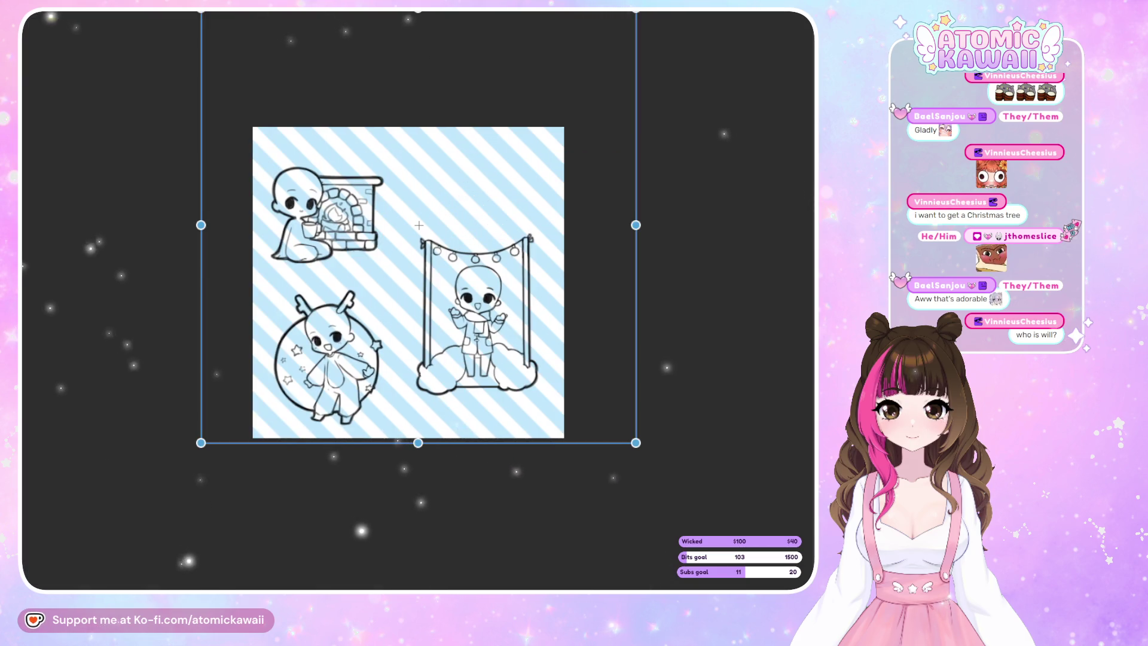
key("ctrl+z")
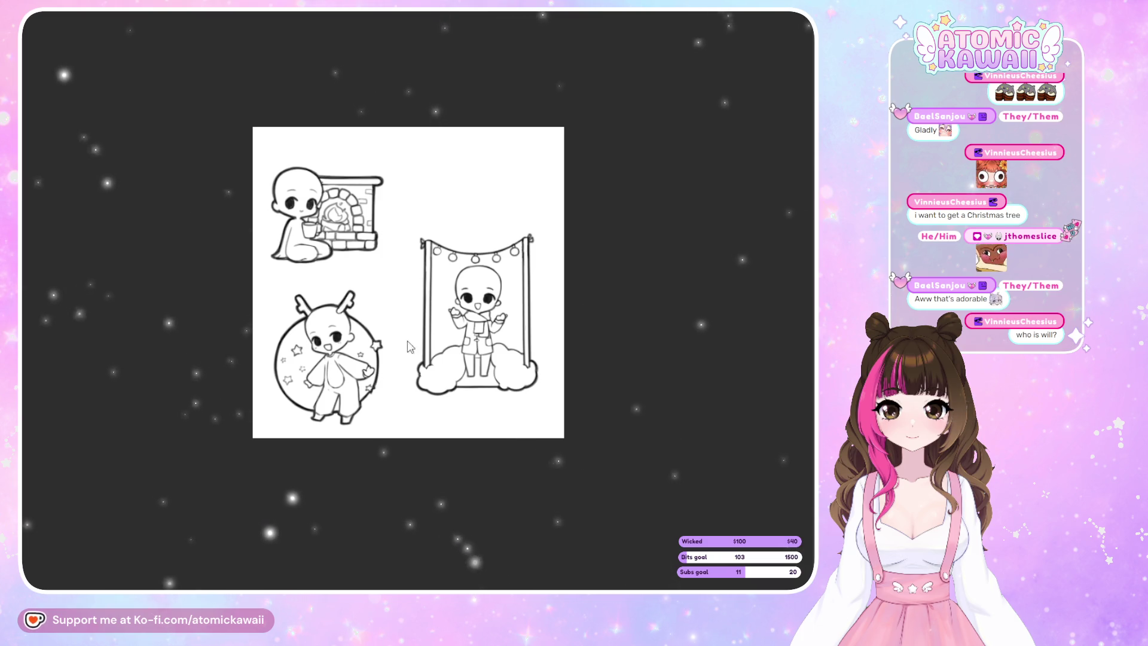
scroll(413, 306, "up", 5)
Draw small diamond snowflakes beside and below the chibi on the cloud swing.
scroll(413, 306, "up", 2)
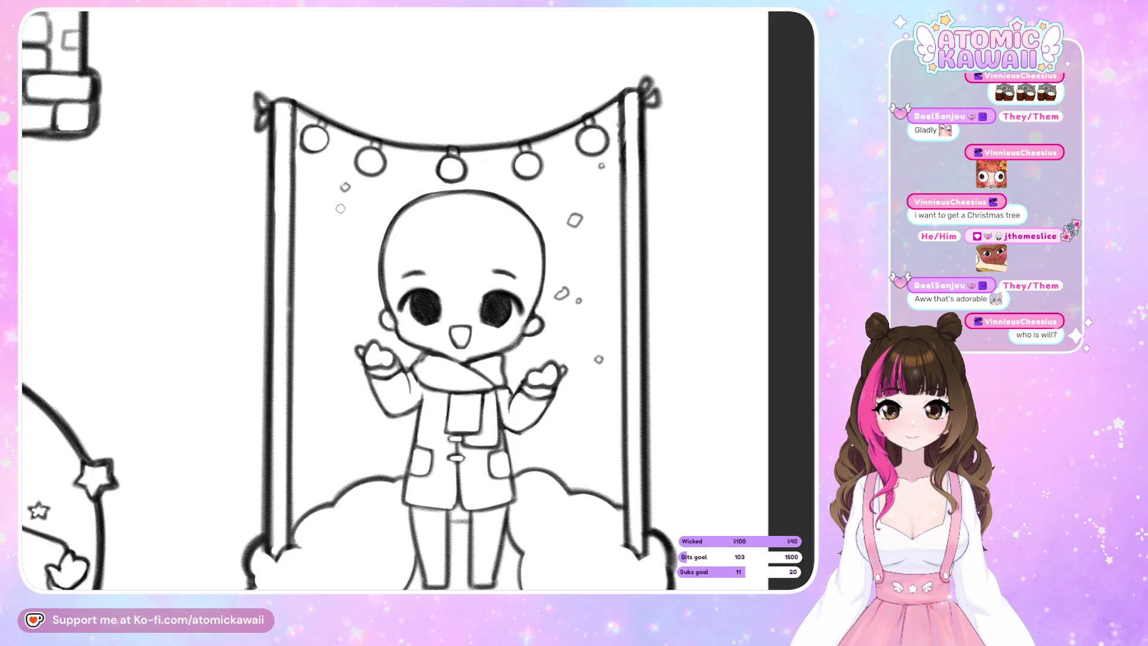
left_click_drag(318, 263, 311, 254)
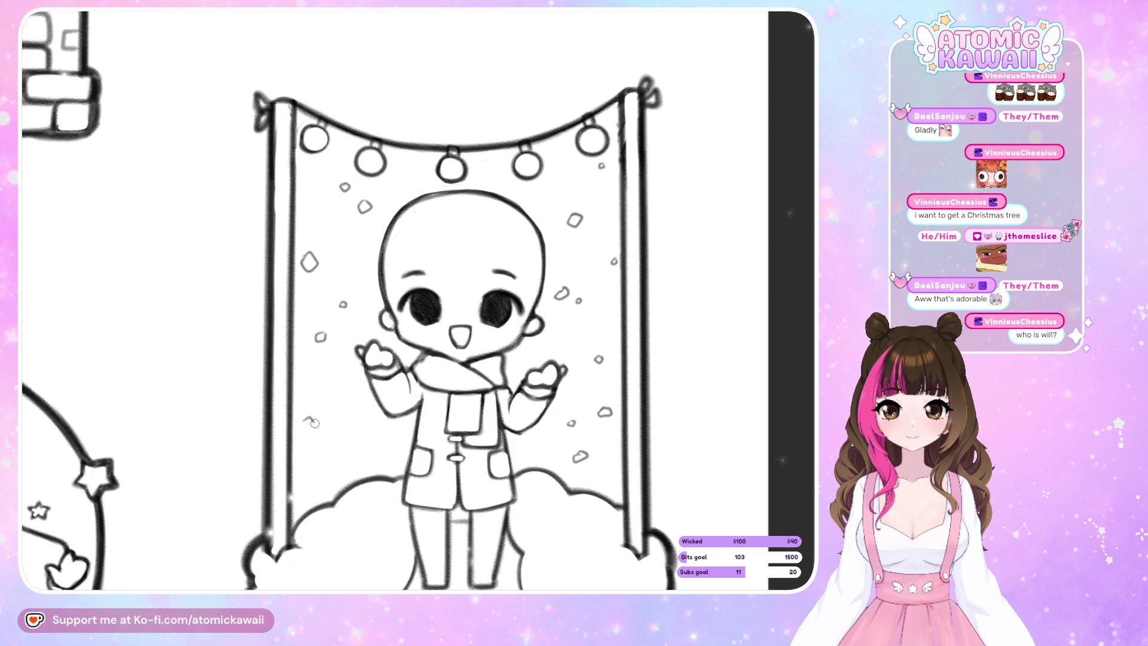
left_click_drag(314, 423, 301, 423)
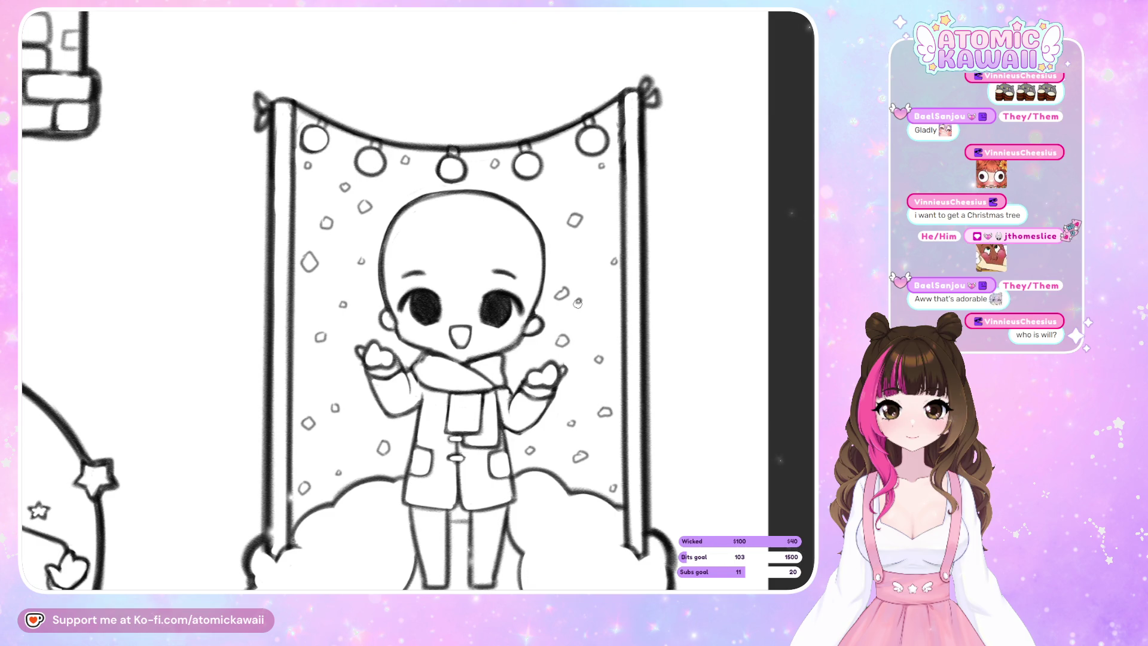
Scroll down to view the snowflake-filled backdrop behind the lights-and-clouds chibi.
scroll(552, 333, "down", 2)
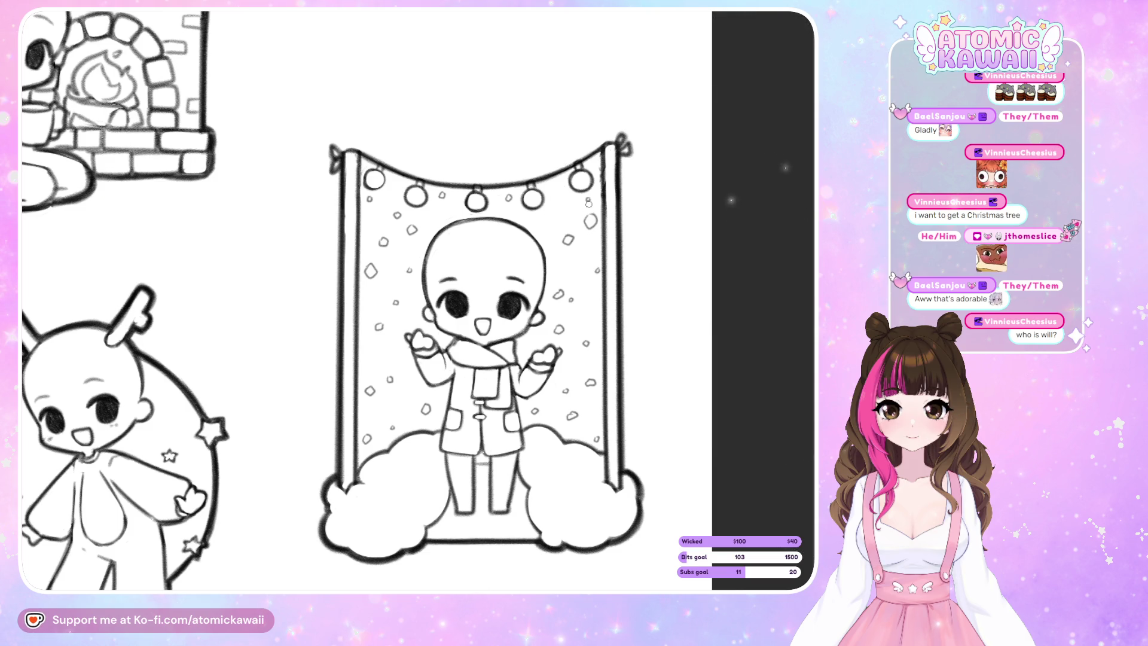
scroll(588, 203, "down", 3)
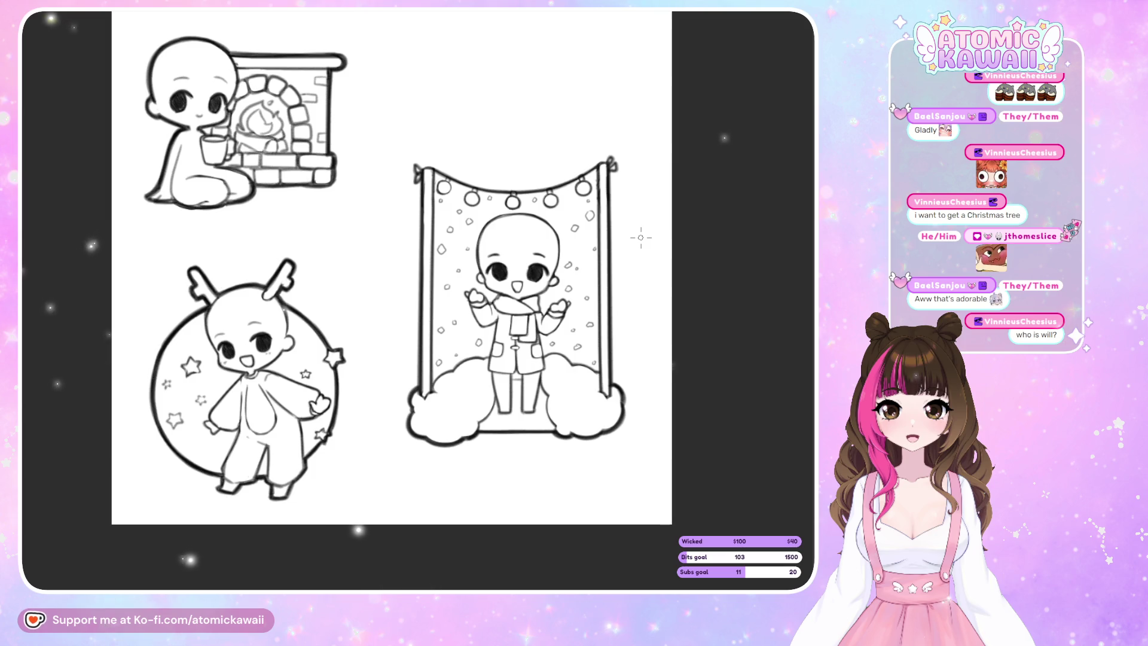
Fill a layer with cyan, select and clear the area outside the line art, then deselect.
scroll(614, 252, "down", 1)
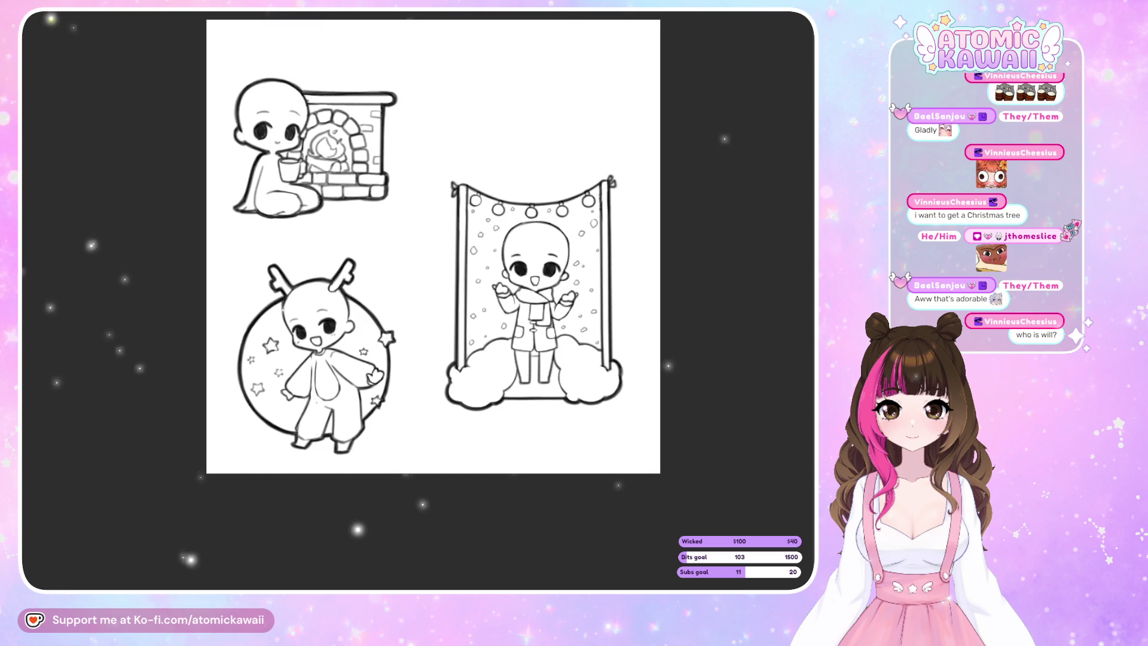
key("alt+BackSpace")
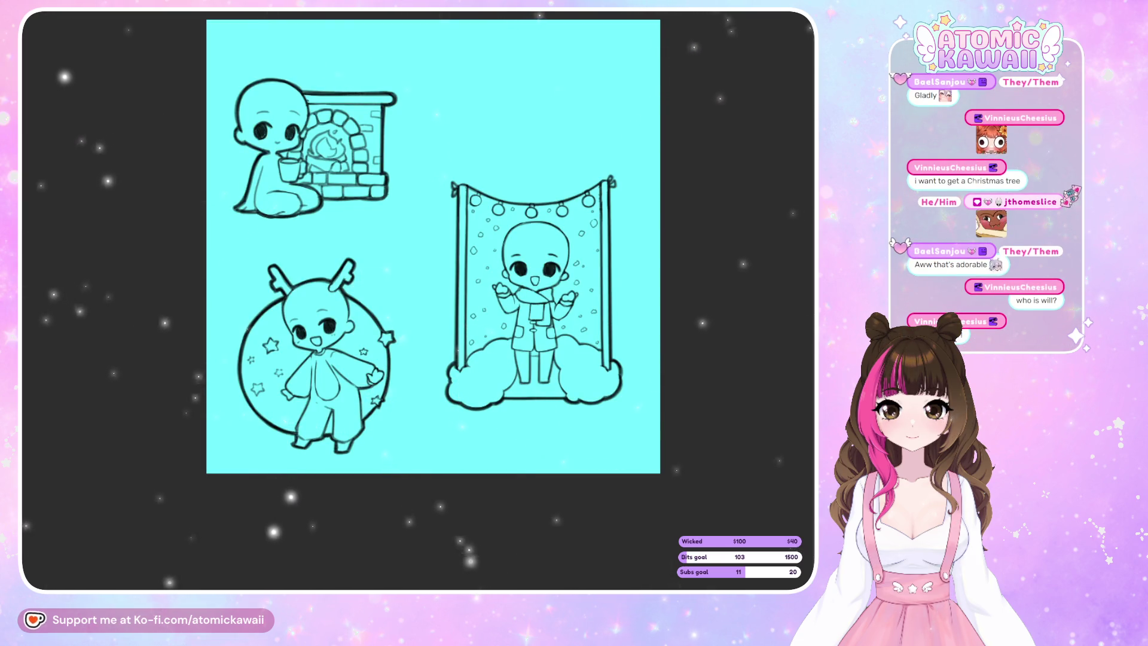
left_click(583, 111)
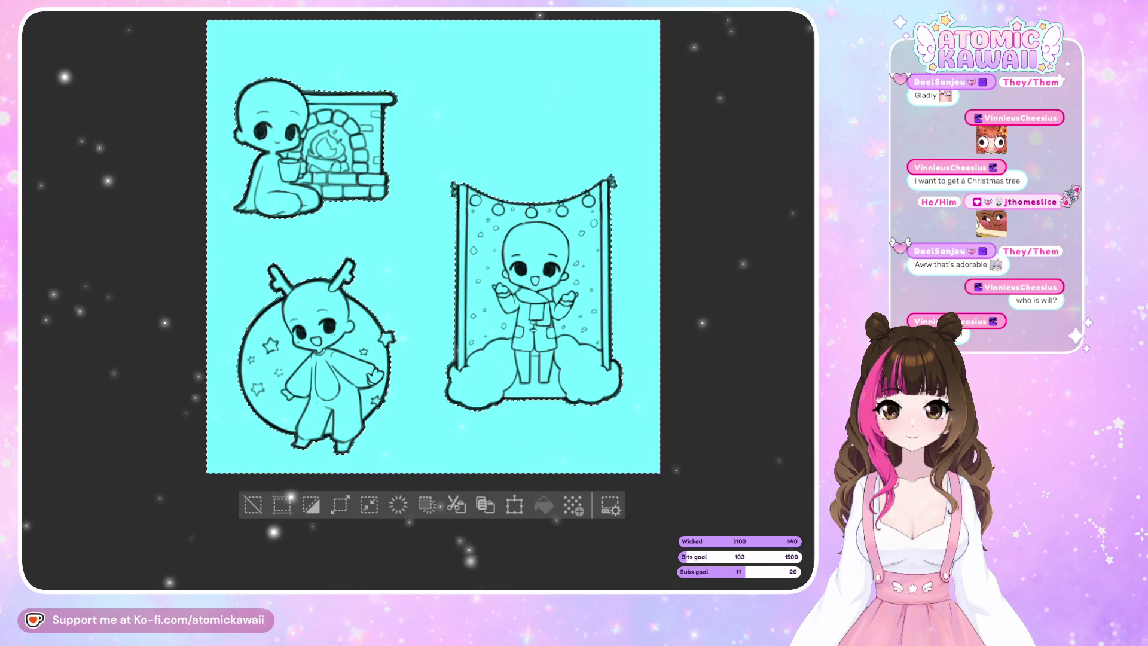
left_click(261, 511)
left_click(250, 508)
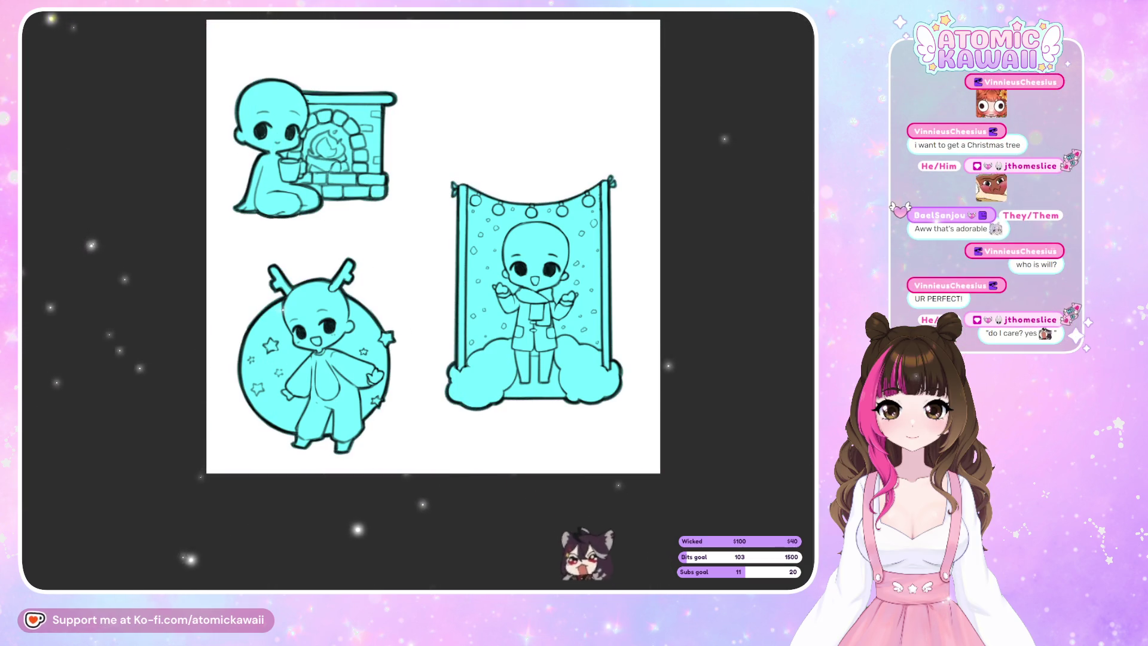
key("ctrl+d")
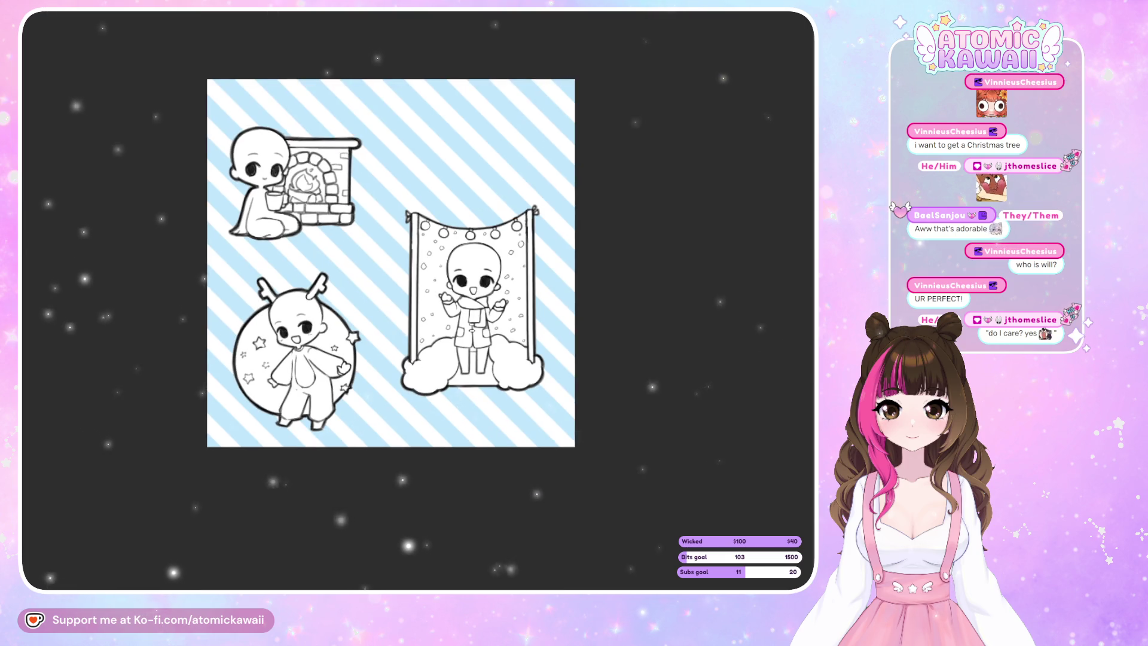
Place the 008_BG_SET_2 geometric shapes pattern on the canvas, enlarging and centring it.
key("Tab")
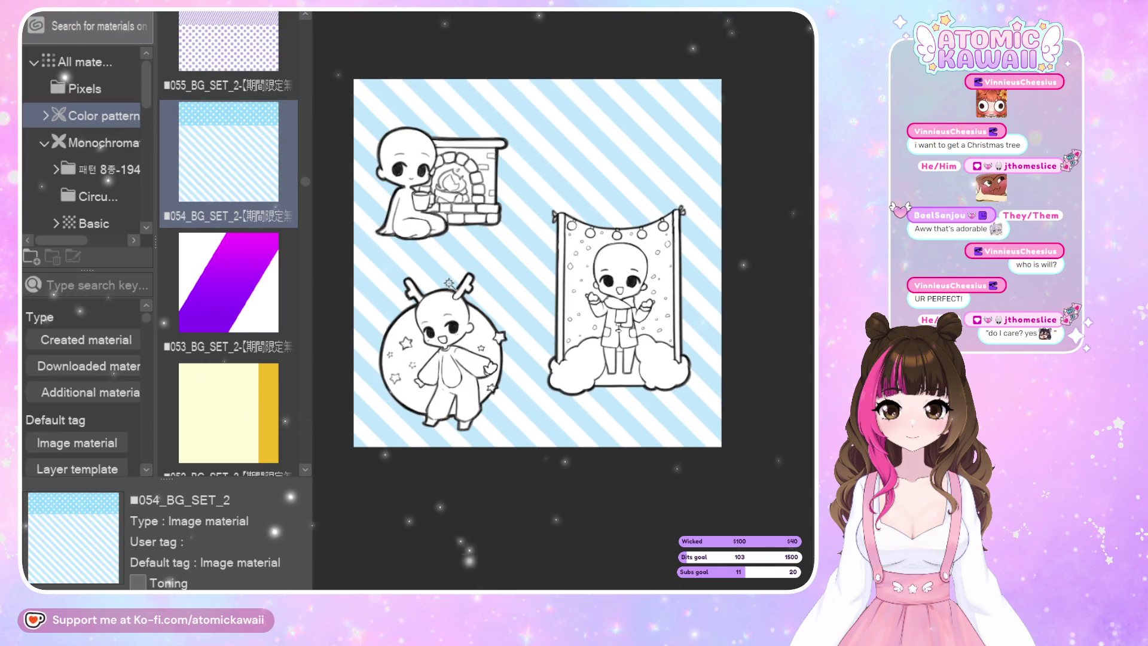
scroll(275, 301, "down", 3)
scroll(261, 302, "down", 3)
scroll(261, 303, "down", 3)
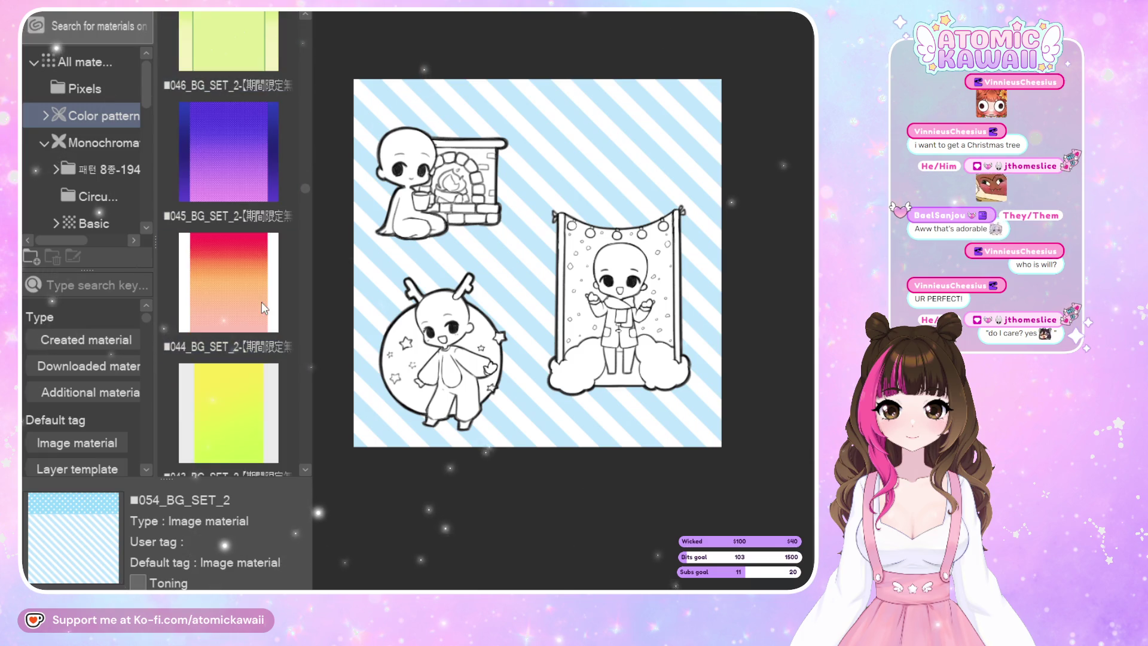
scroll(261, 309, "down", 2)
scroll(258, 307, "down", 3)
scroll(257, 301, "down", 3)
scroll(261, 303, "down", 2)
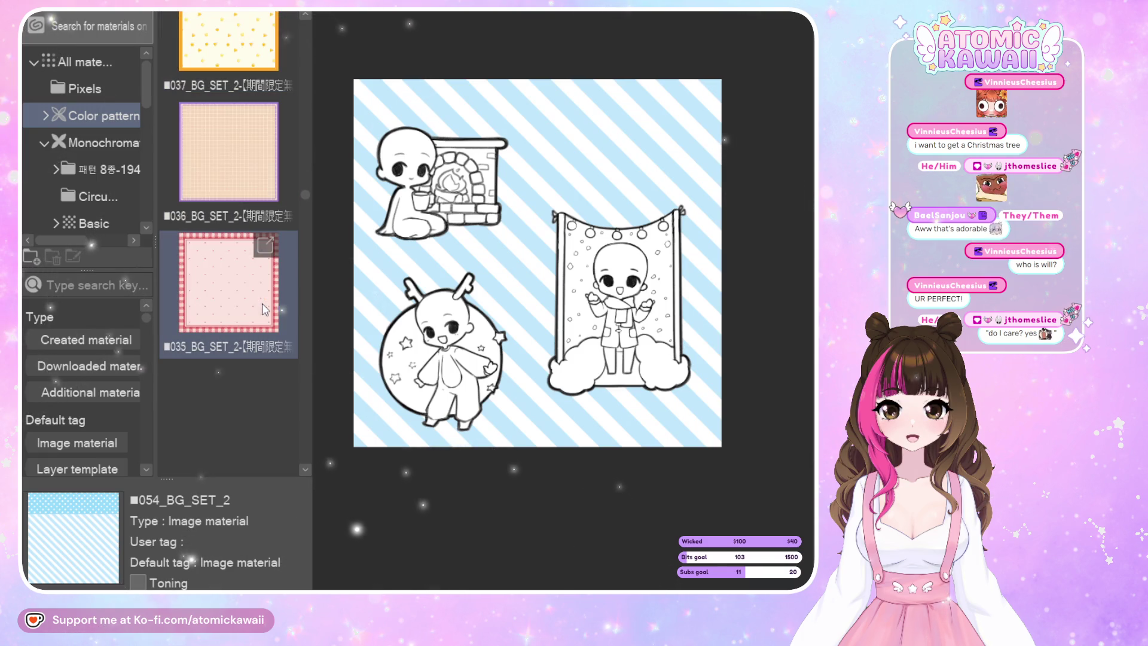
scroll(262, 303, "down", 2)
scroll(261, 308, "down", 2)
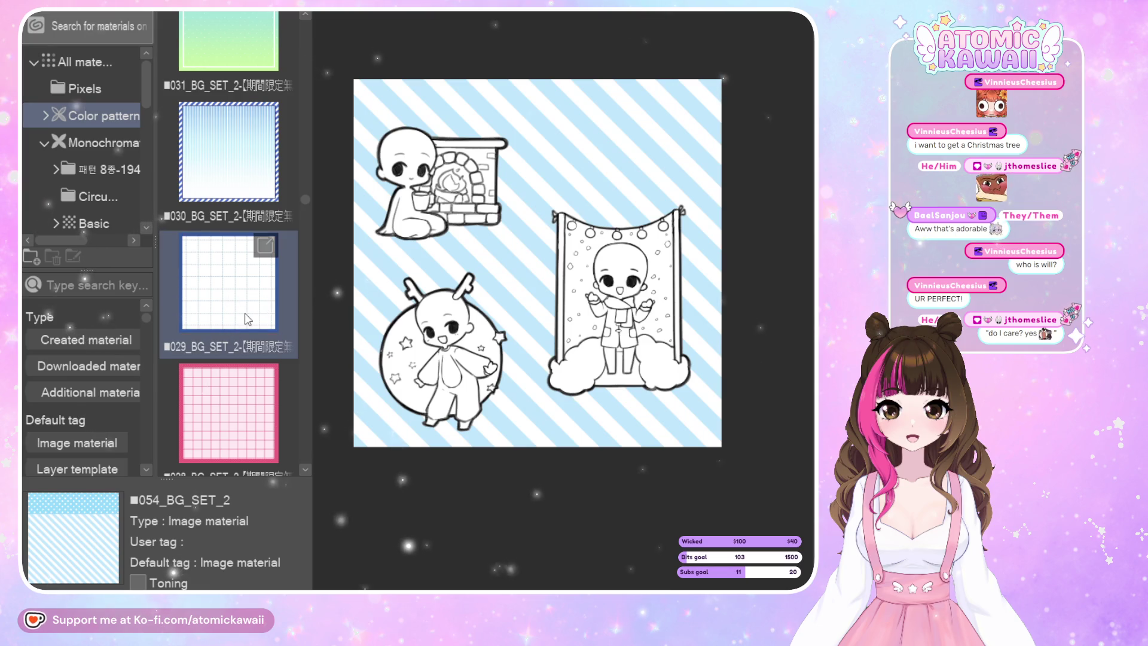
scroll(261, 317, "down", 1)
scroll(245, 322, "down", 1)
scroll(227, 325, "down", 2)
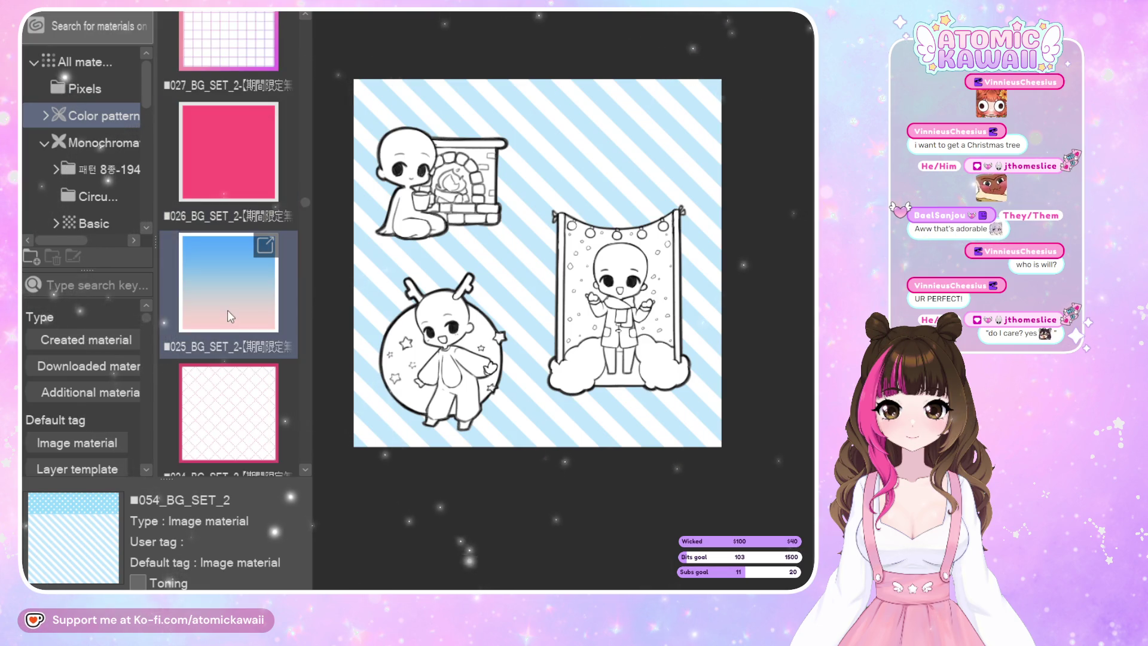
scroll(230, 317, "down", 2)
scroll(229, 328, "down", 3)
scroll(239, 340, "down", 2)
scroll(278, 373, "down", 2)
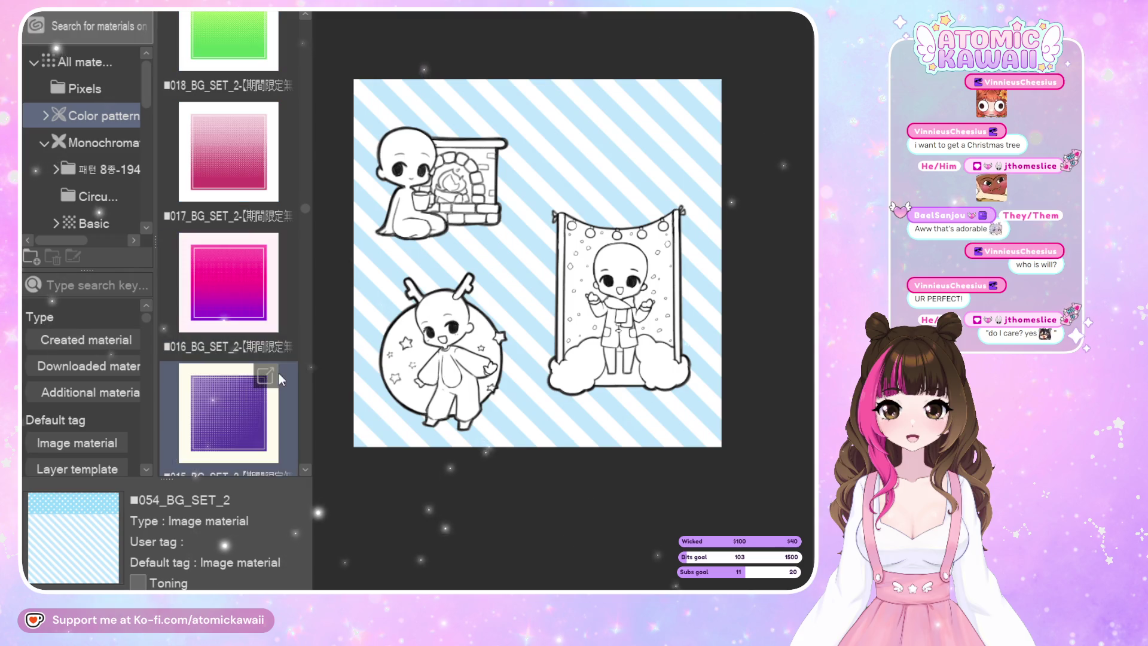
scroll(285, 372, "down", 2)
scroll(284, 371, "down", 3)
scroll(282, 372, "down", 3)
scroll(282, 375, "down", 2)
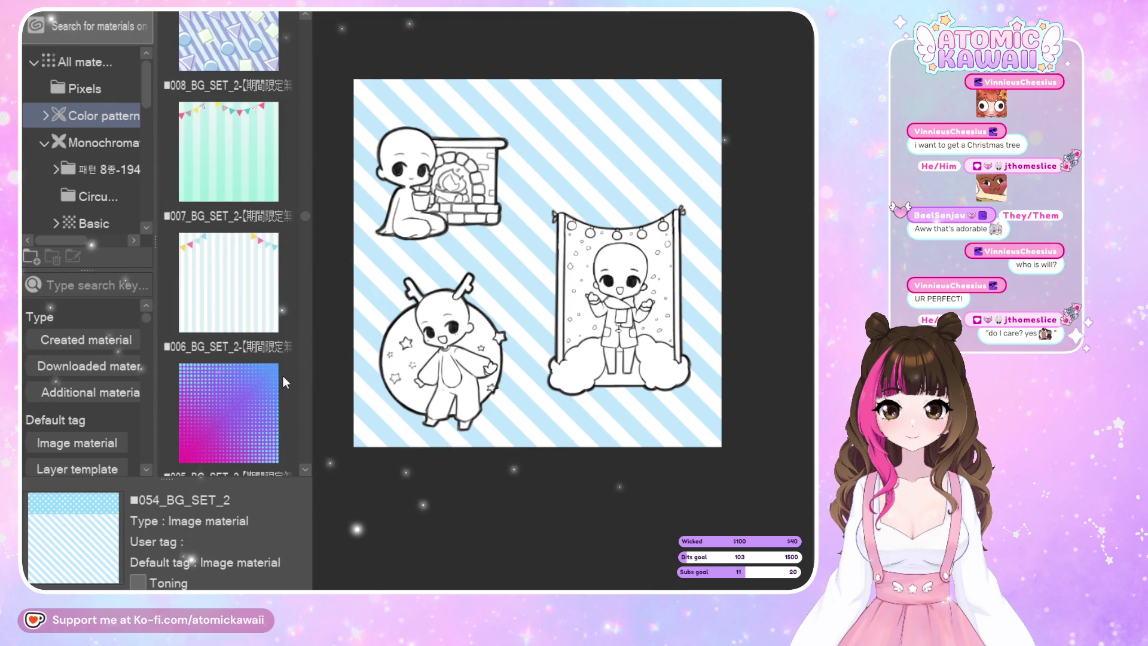
left_click_drag(233, 47, 522, 237)
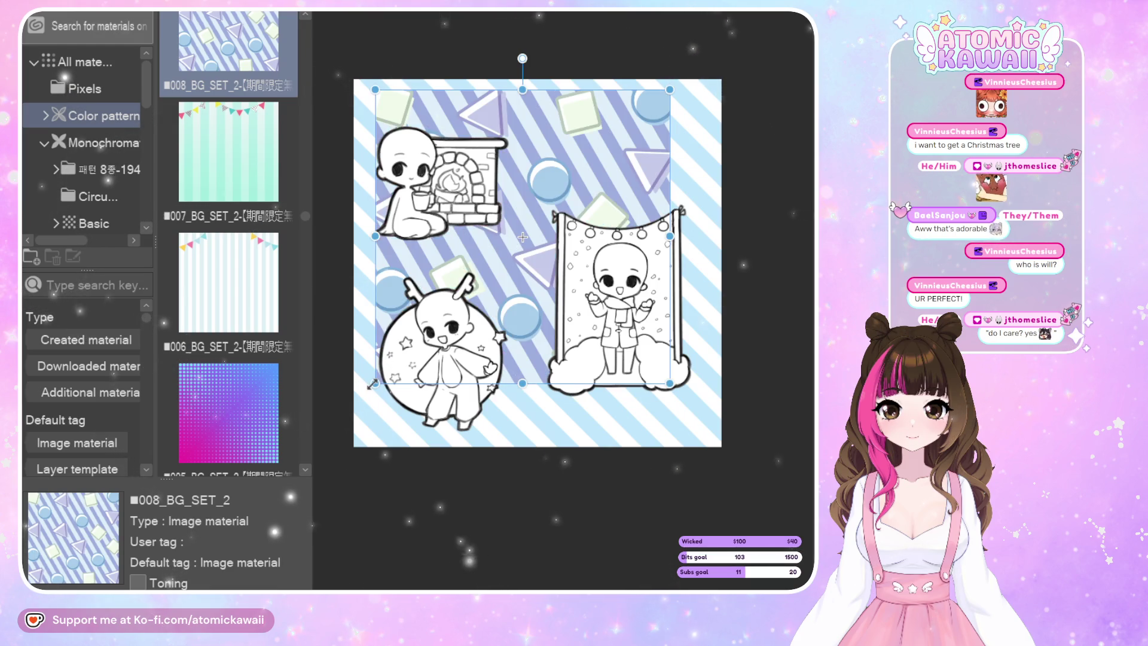
left_click_drag(374, 383, 327, 462)
left_click_drag(627, 162, 676, 144)
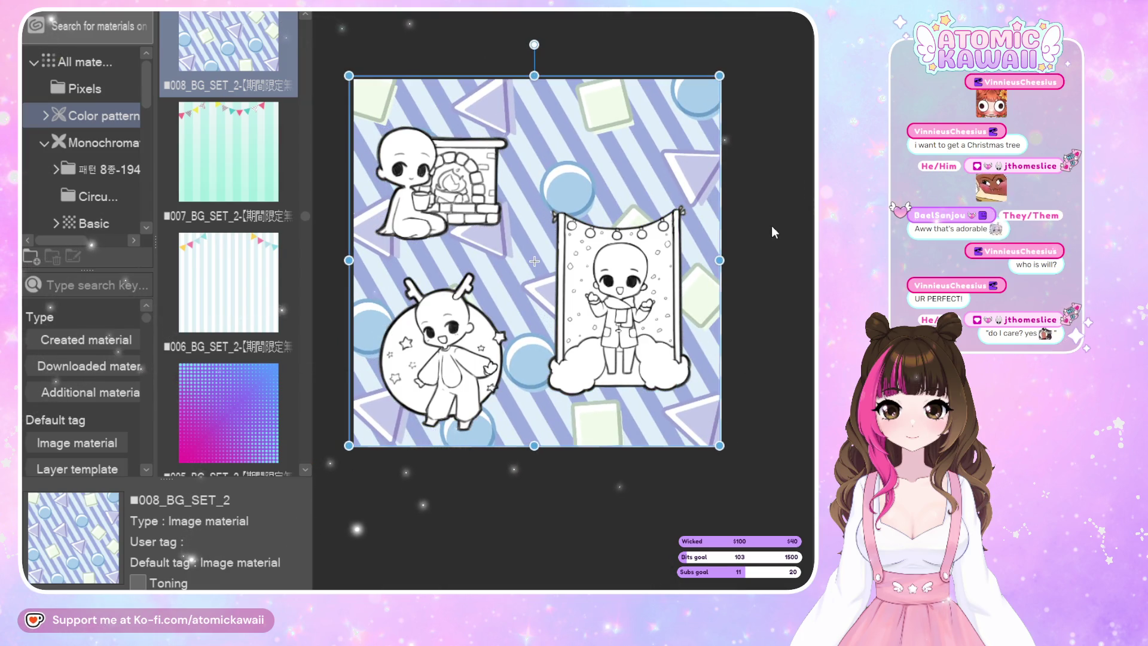
Undo to remove the geometric pattern and the blue stripe pattern.
key("ctrl+z")
key("ctrl+z")
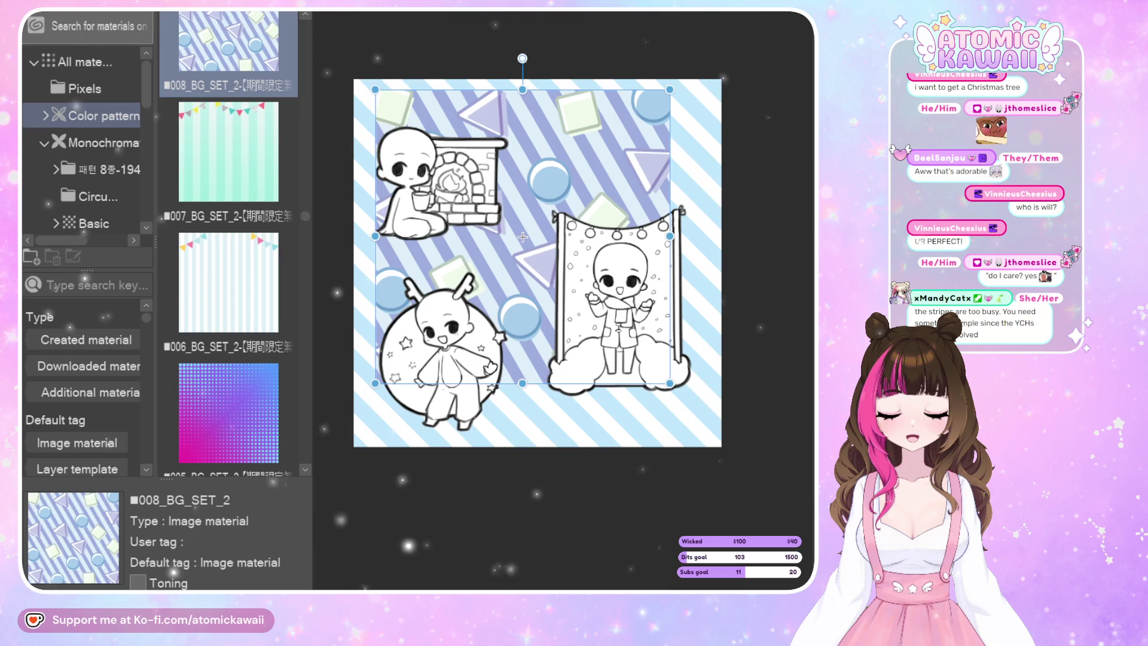
key("ctrl+z")
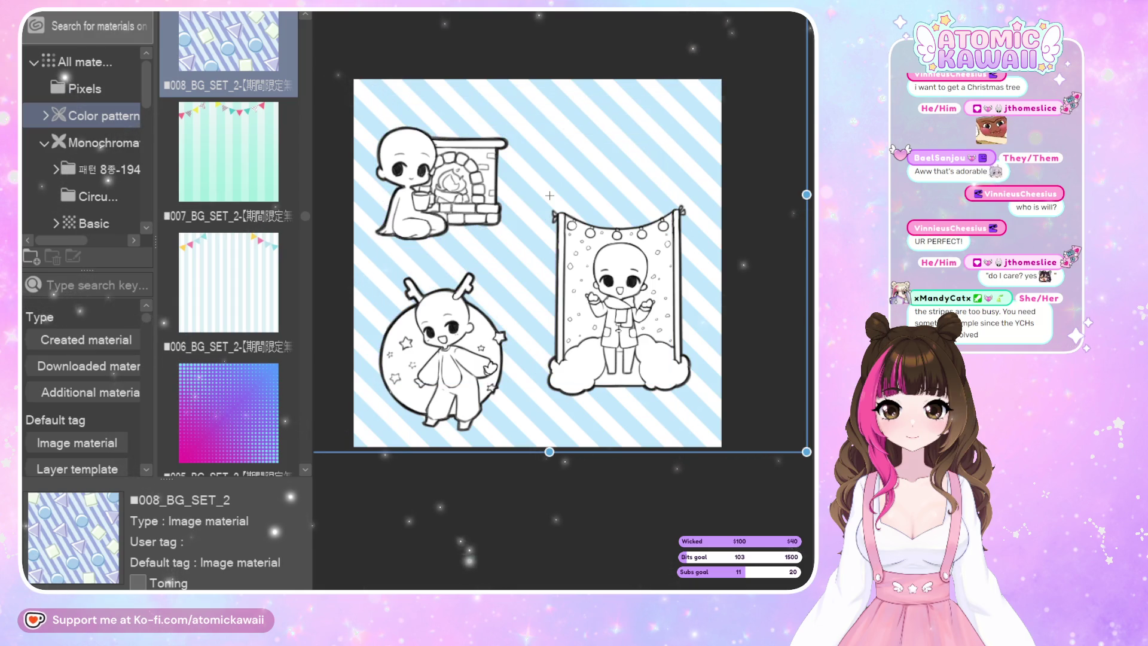
key("ctrl+z")
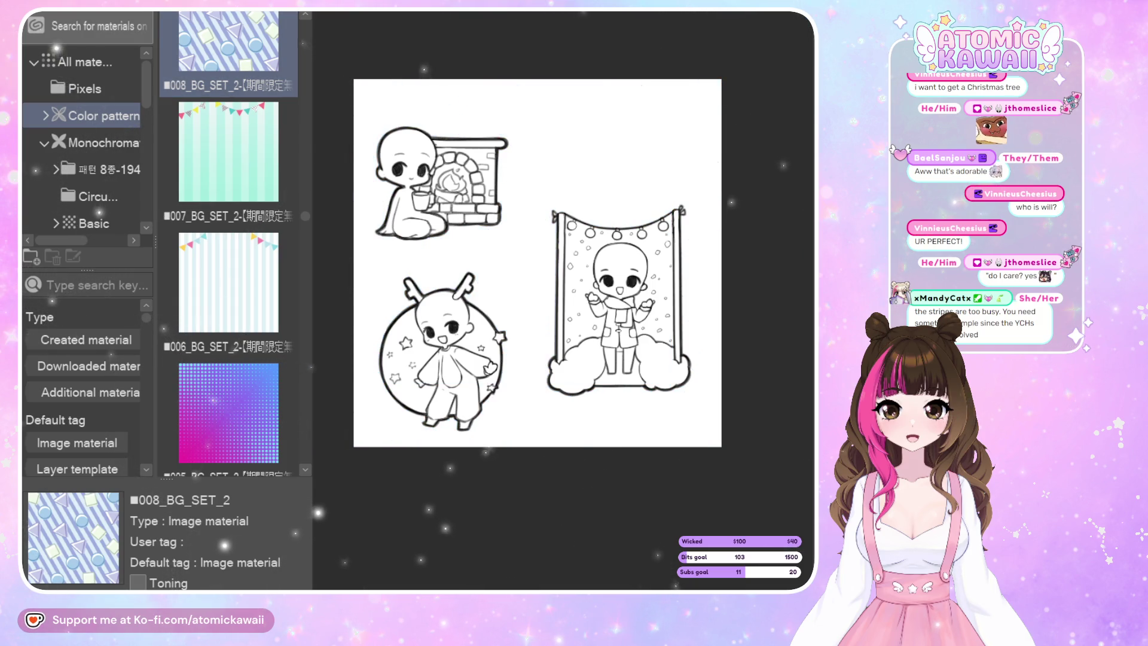
scroll(251, 214, "down", 2)
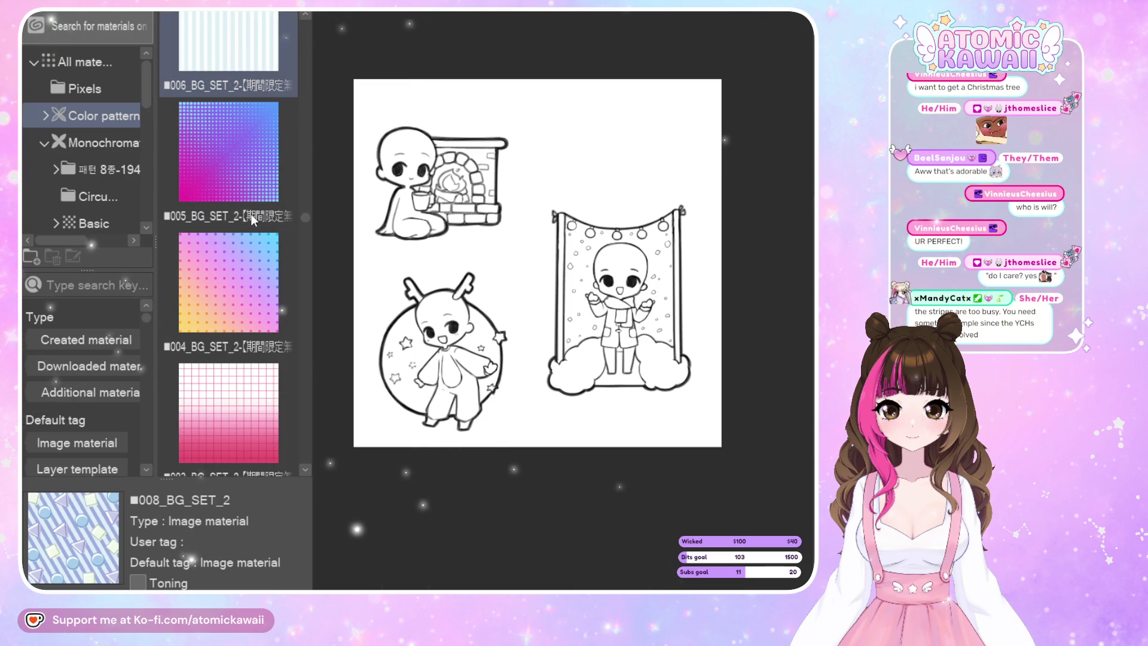
scroll(251, 214, "up", 1)
left_click_drag(251, 214, 517, 242)
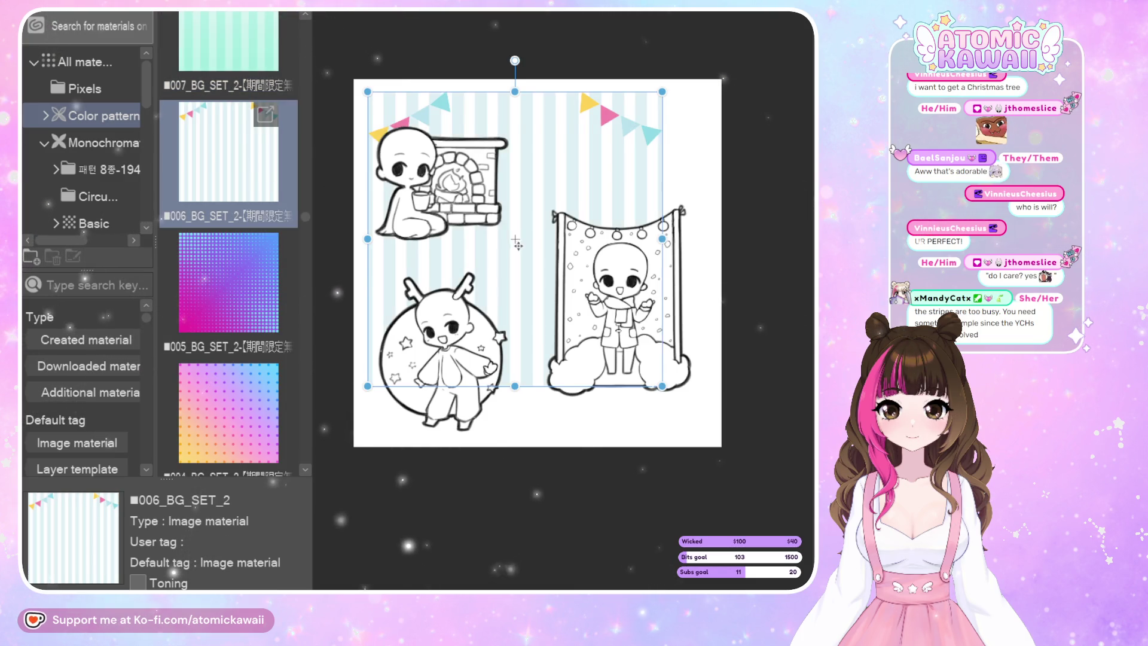
left_click_drag(515, 385, 533, 496)
left_click_drag(585, 419, 599, 388)
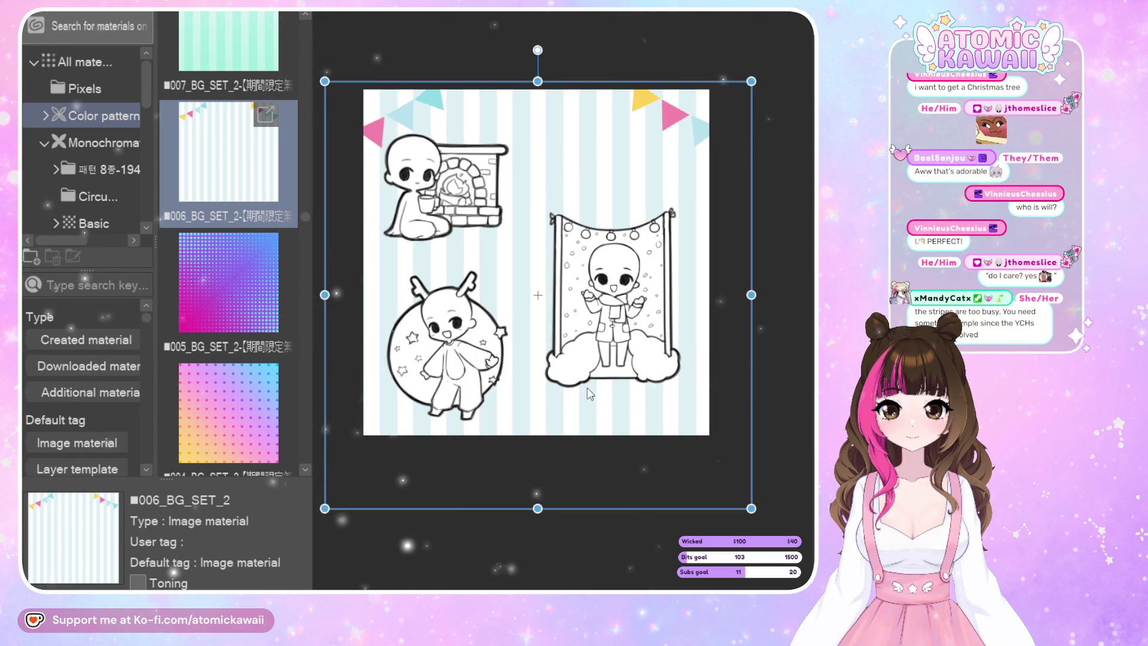
key("ctrl+z")
key("ctrl+z")
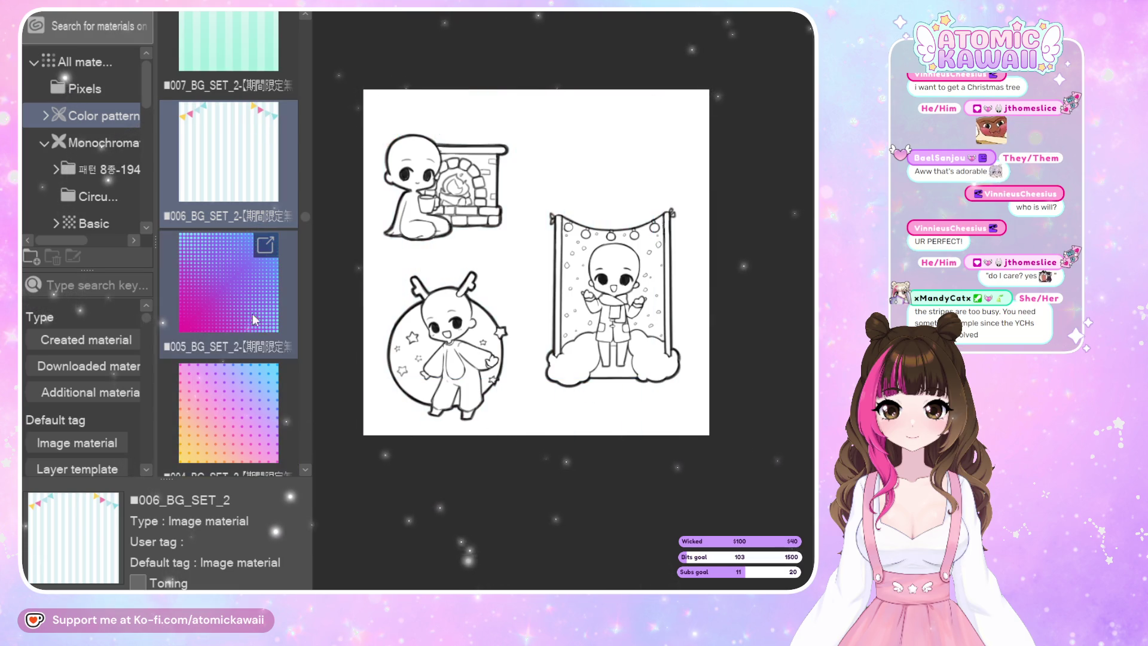
scroll(212, 260, "down", 2)
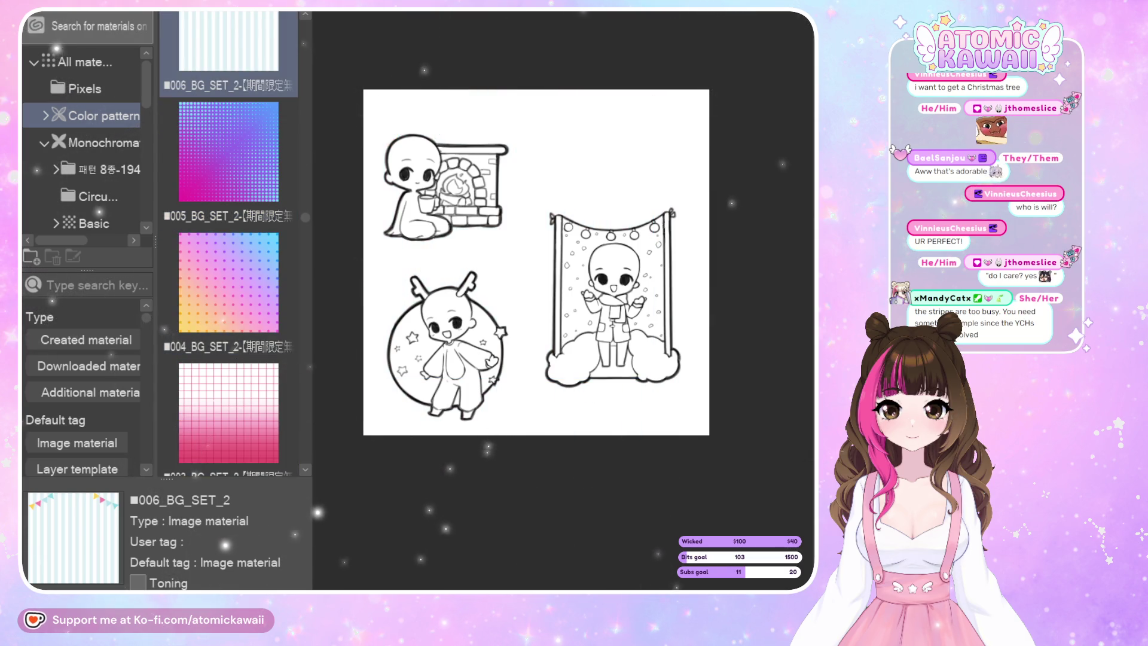
scroll(278, 249, "down", 2)
scroll(278, 249, "down", 1)
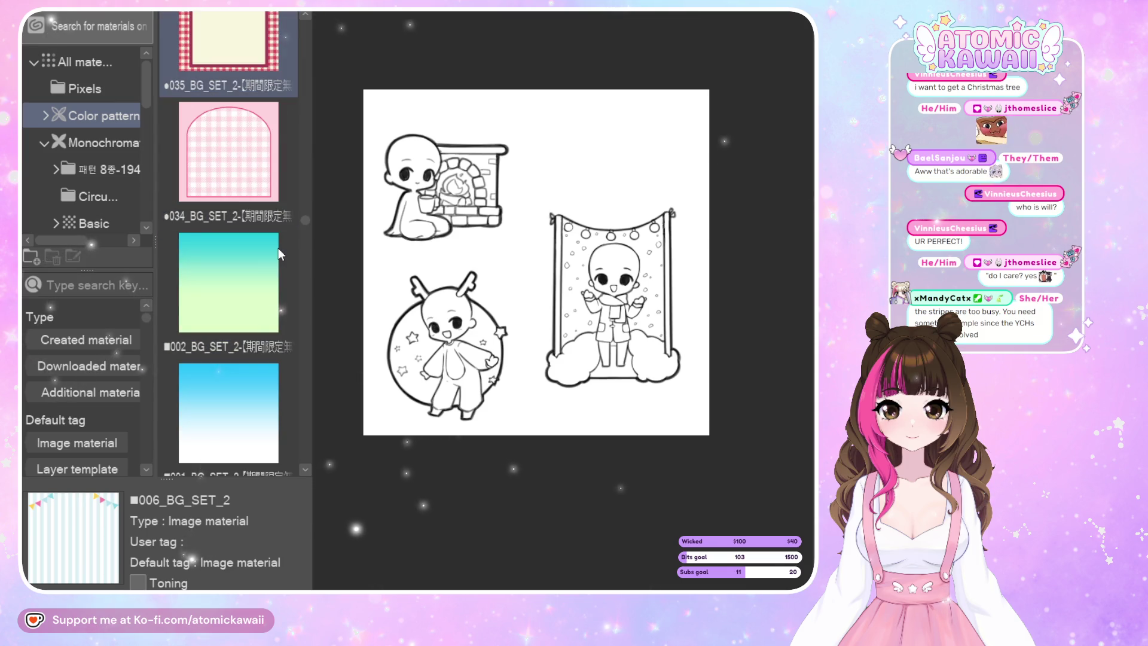
left_click(278, 251)
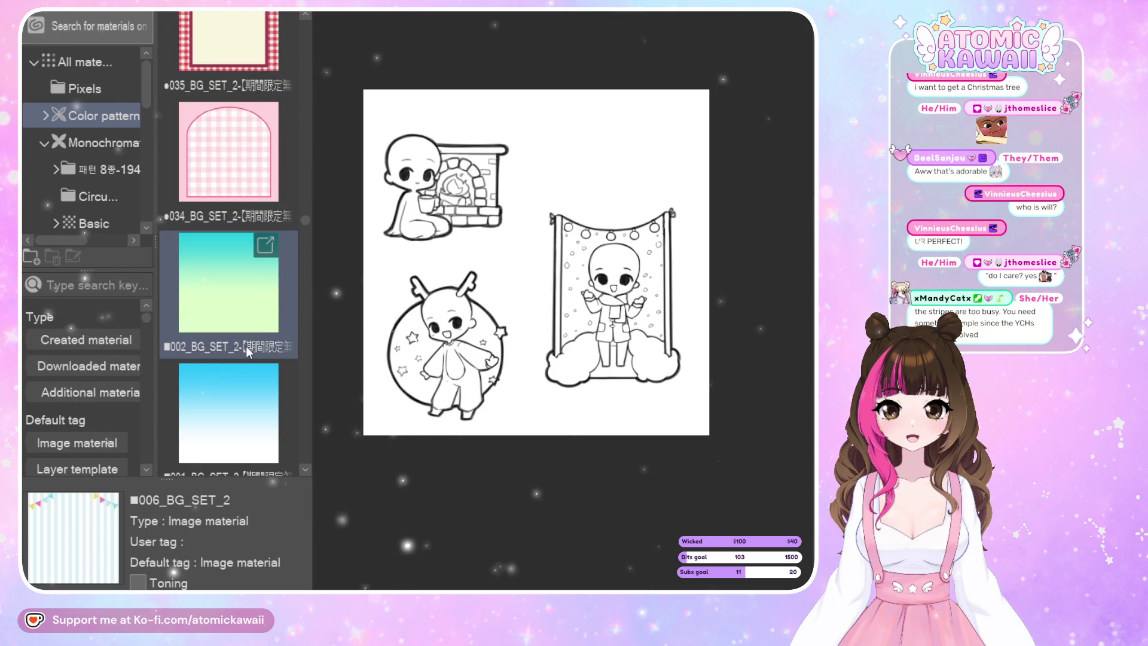
scroll(246, 345, "down", 1)
scroll(245, 346, "down", 1)
scroll(246, 346, "down", 1)
scroll(245, 339, "down", 1)
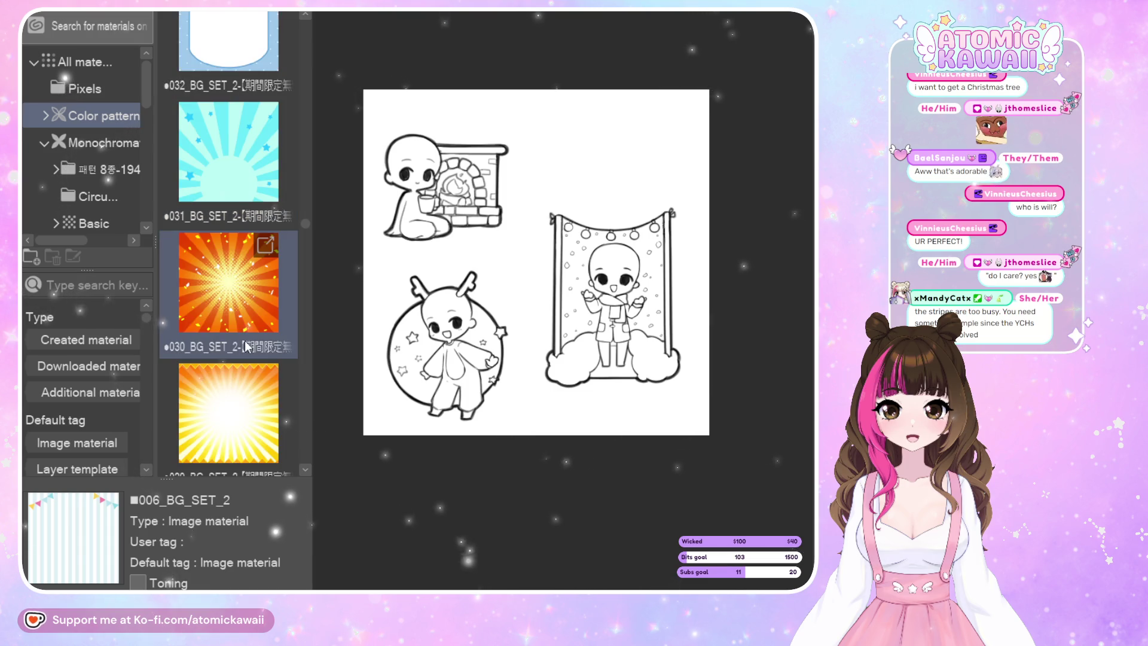
scroll(243, 342, "down", 1)
scroll(243, 342, "down", 2)
scroll(243, 349, "down", 1)
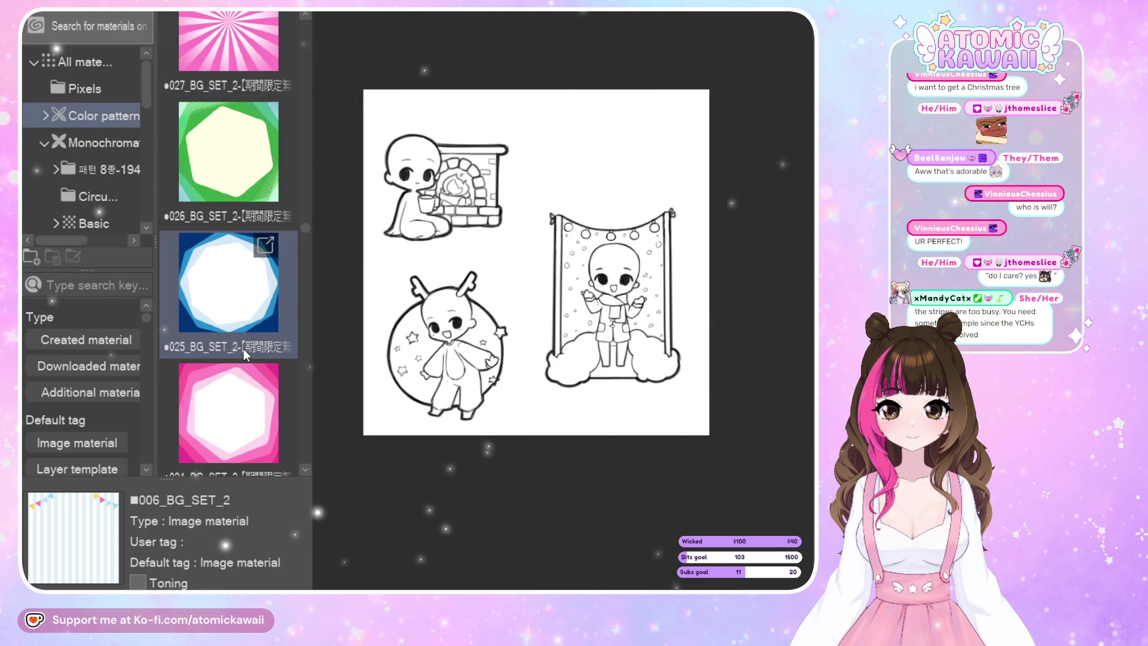
scroll(243, 349, "down", 1)
scroll(242, 353, "down", 2)
scroll(244, 365, "down", 3)
scroll(245, 381, "down", 2)
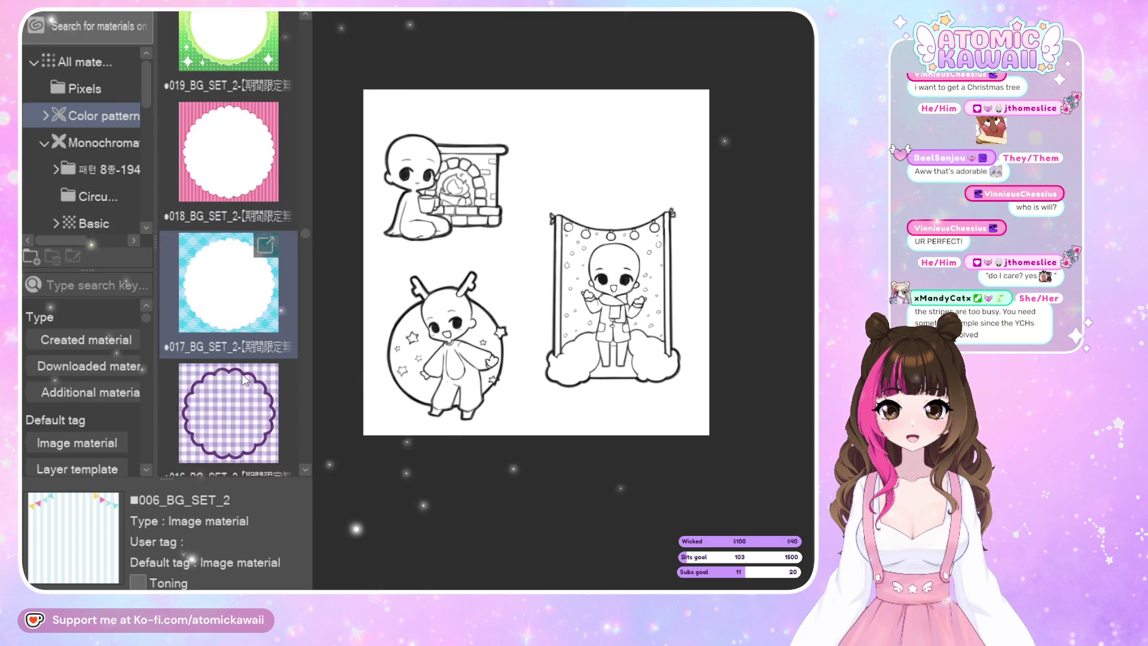
scroll(244, 383, "down", 2)
scroll(244, 392, "down", 2)
scroll(244, 401, "down", 2)
scroll(244, 411, "down", 2)
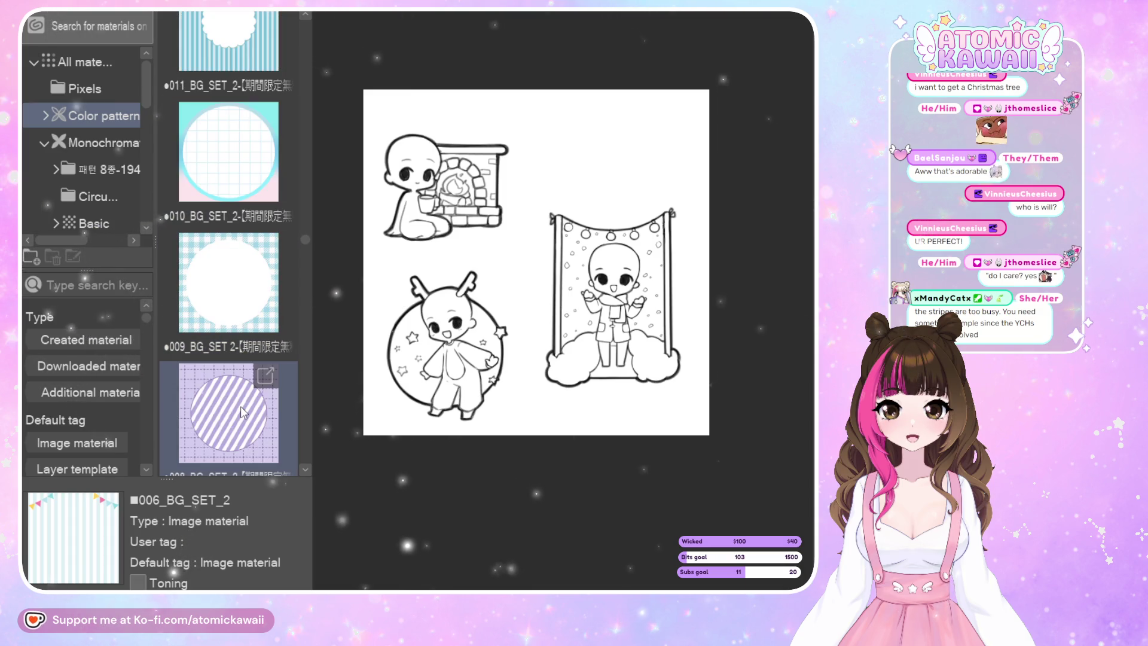
scroll(241, 413, "down", 2)
scroll(240, 421, "down", 2)
scroll(240, 428, "down", 2)
scroll(241, 433, "down", 2)
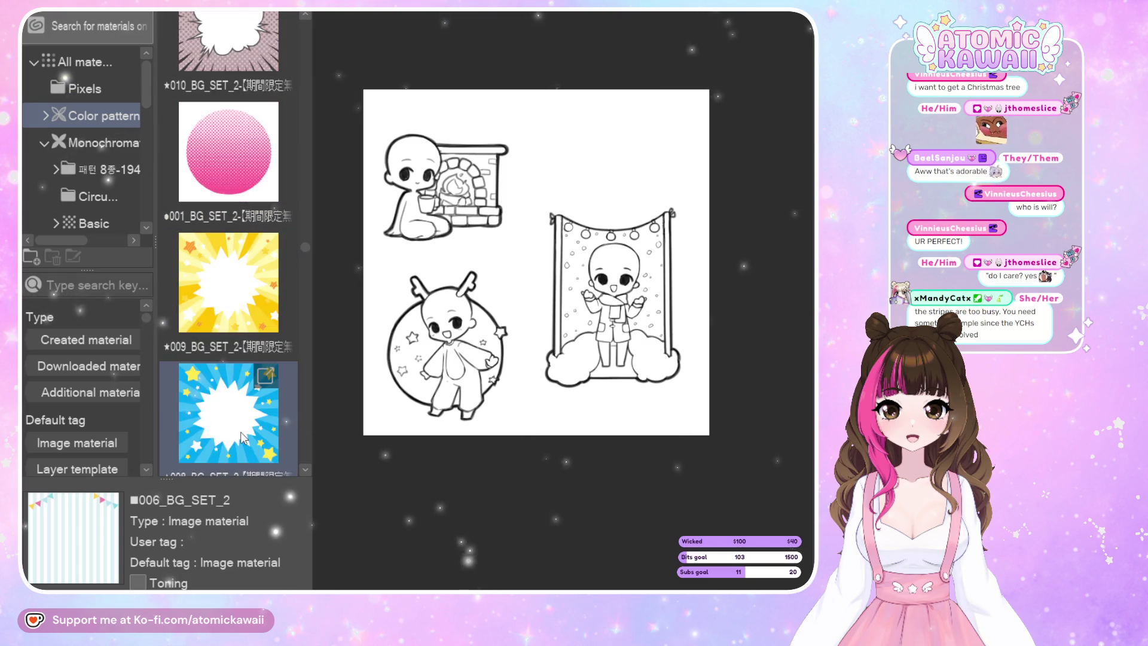
scroll(241, 436, "down", 2)
scroll(242, 435, "down", 2)
scroll(243, 433, "down", 2)
scroll(244, 431, "down", 2)
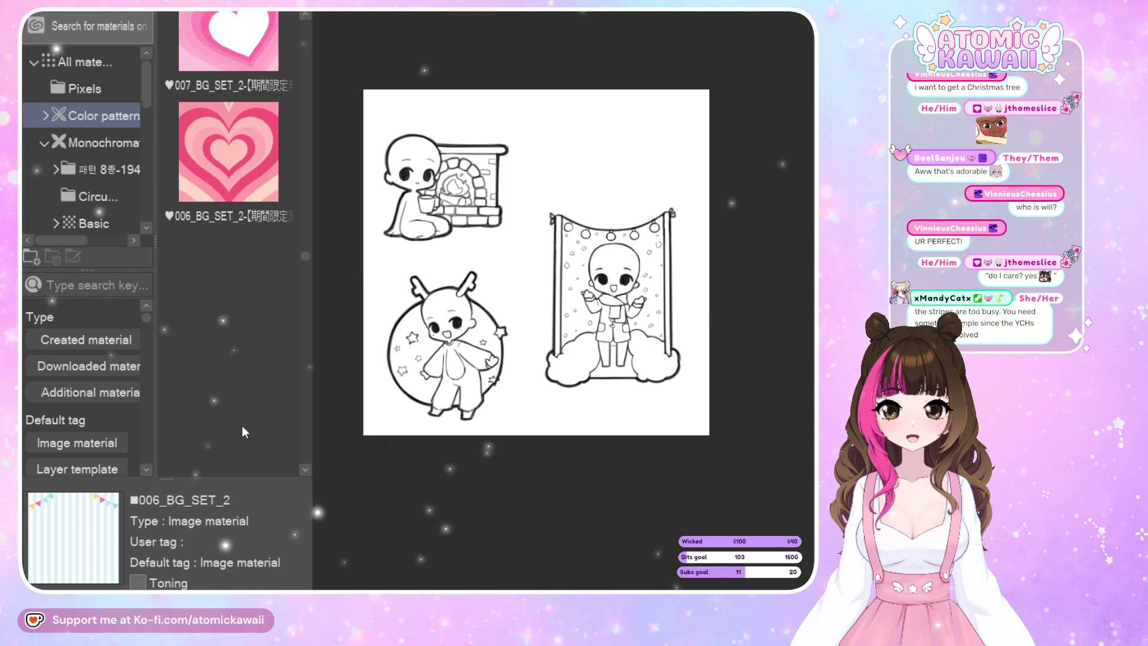
scroll(242, 431, "down", 2)
scroll(242, 431, "down", 2)
scroll(243, 430, "down", 2)
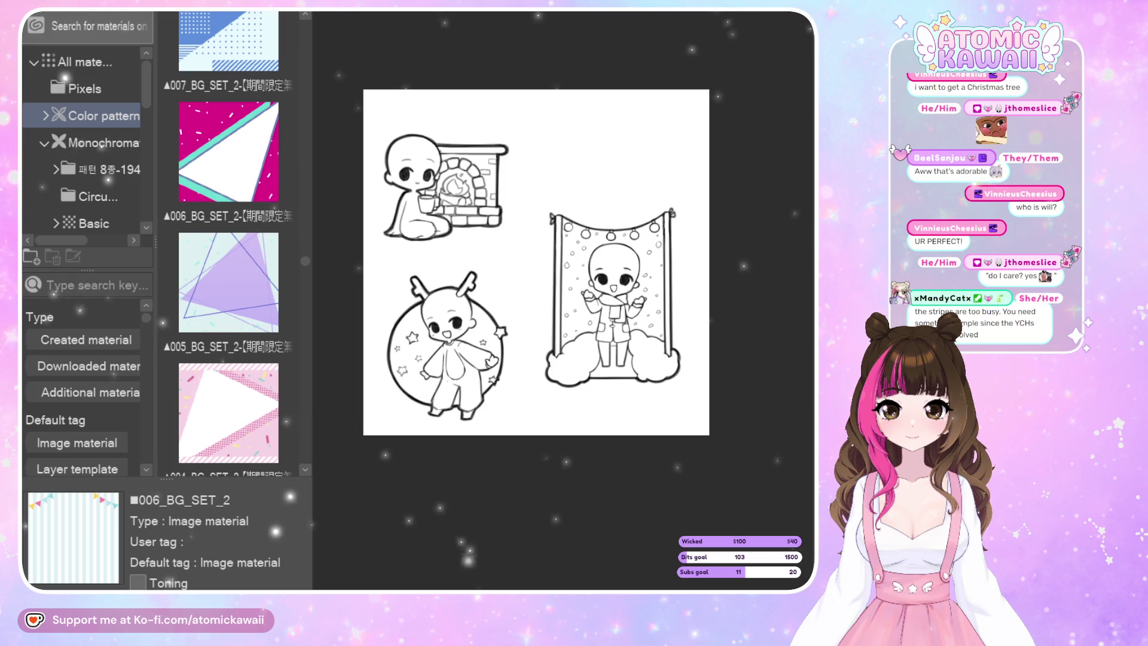
scroll(263, 191, "down", 2)
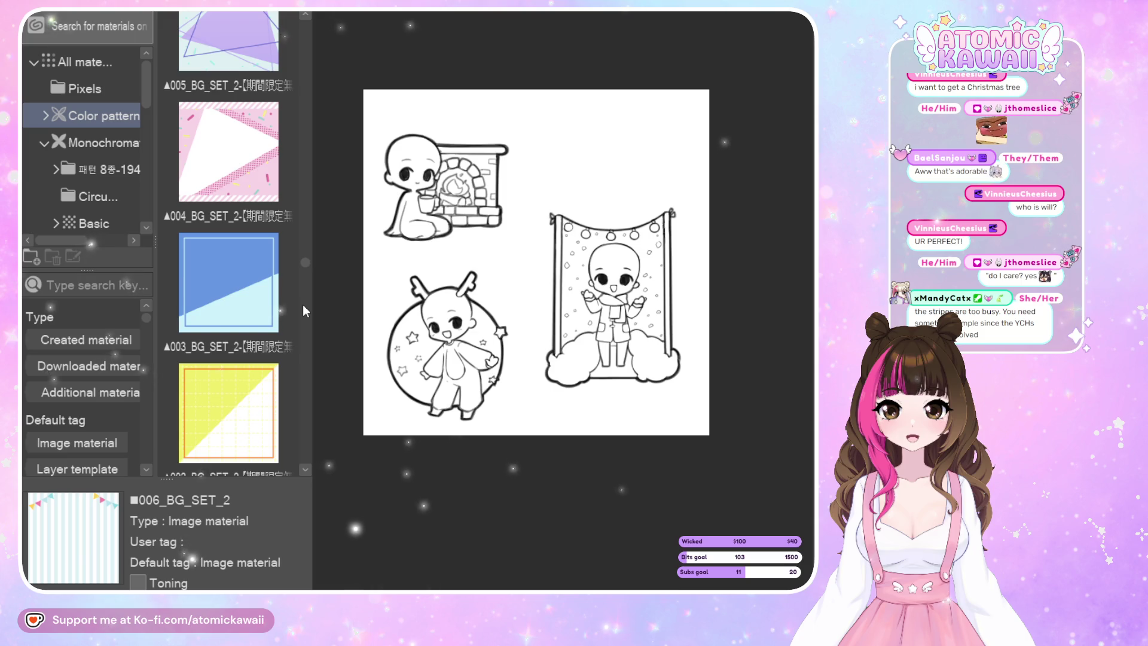
scroll(288, 282, "down", 2)
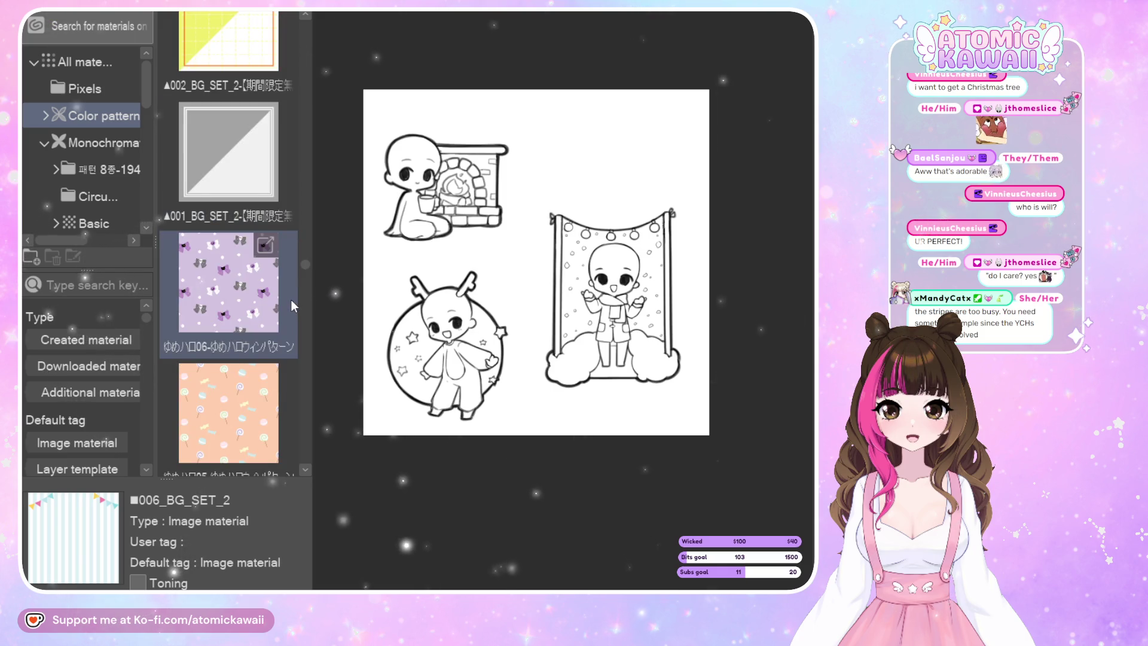
scroll(290, 304, "down", 2)
scroll(296, 318, "down", 2)
scroll(291, 353, "down", 2)
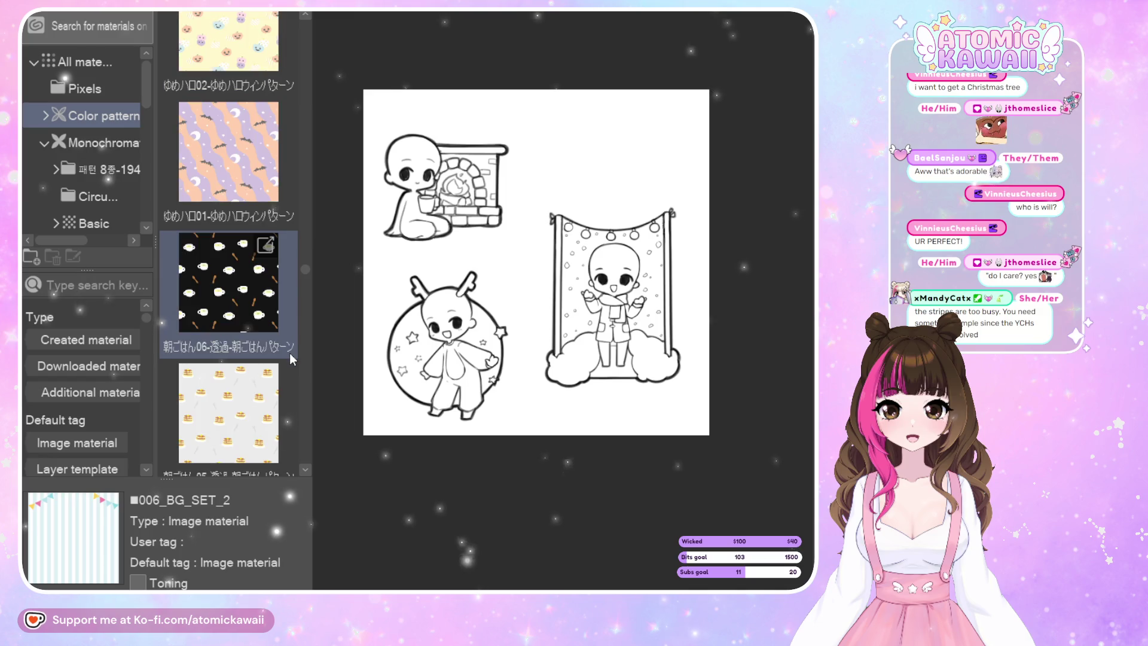
scroll(283, 367, "down", 1)
scroll(282, 366, "down", 2)
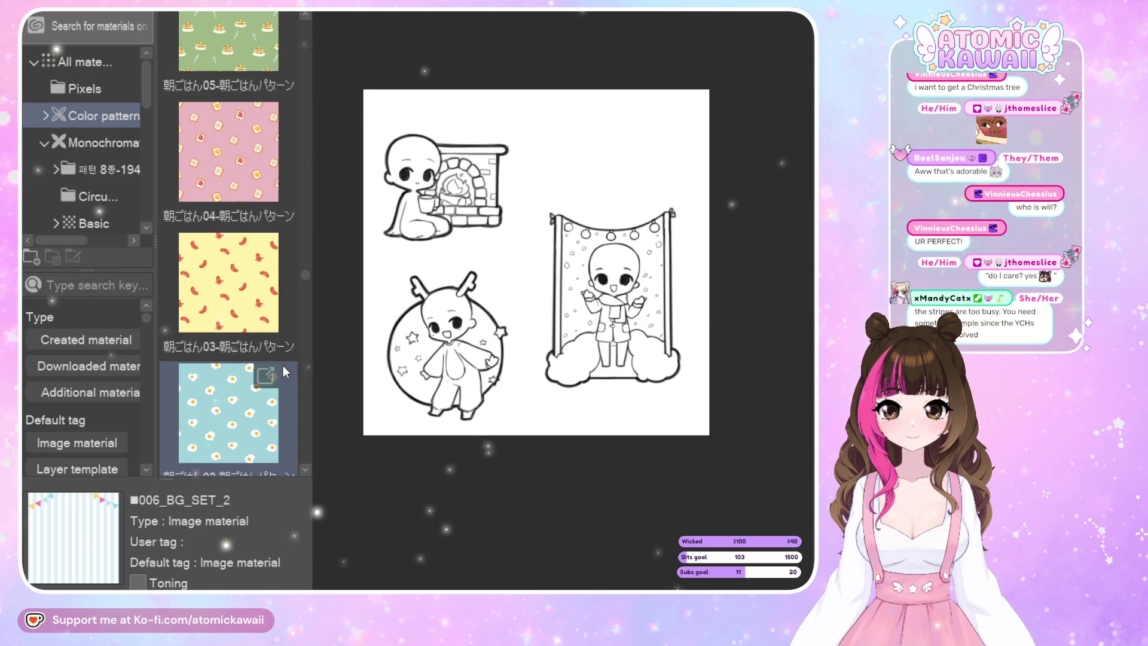
scroll(282, 365, "down", 2)
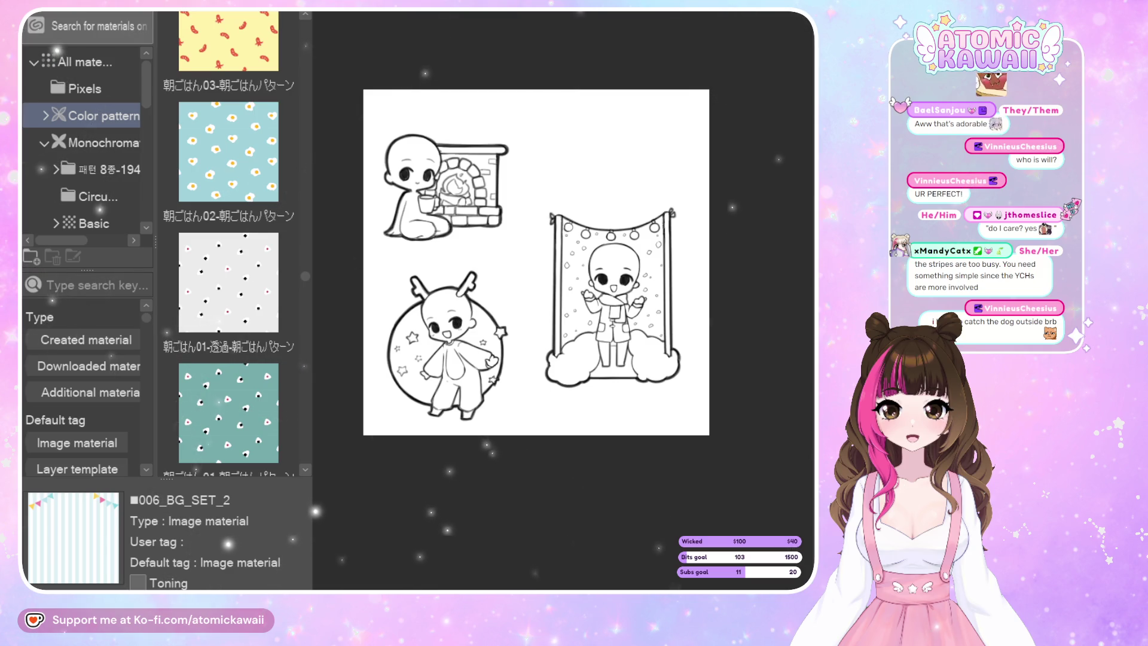
Expand the Color pattern folder in the Material palette to reveal its floral pattern tiles.
left_click(45, 115)
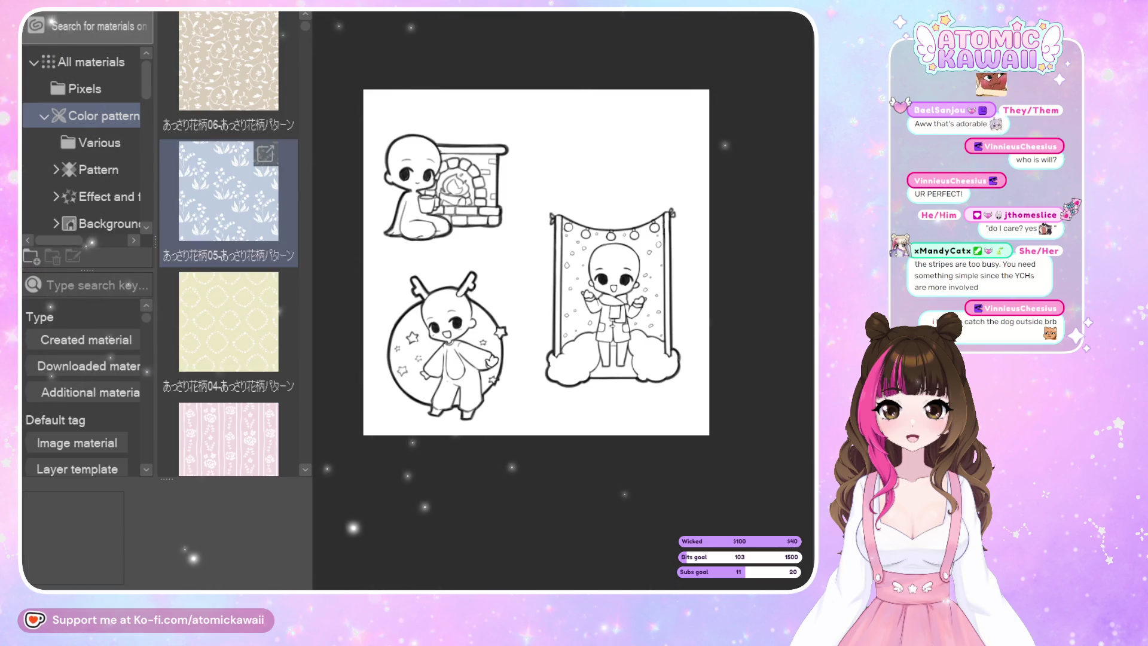
Switch the Material palette to All materials and scroll to the Christmas pattern tiles.
left_click(95, 89)
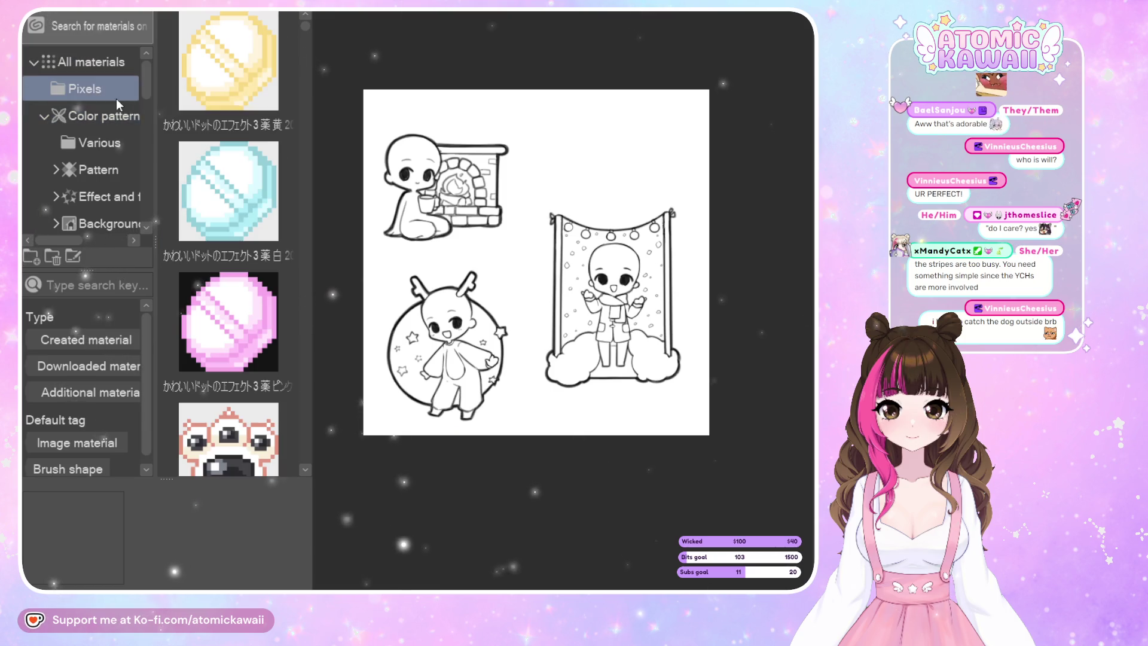
left_click(98, 60)
scroll(230, 198, "down", 1)
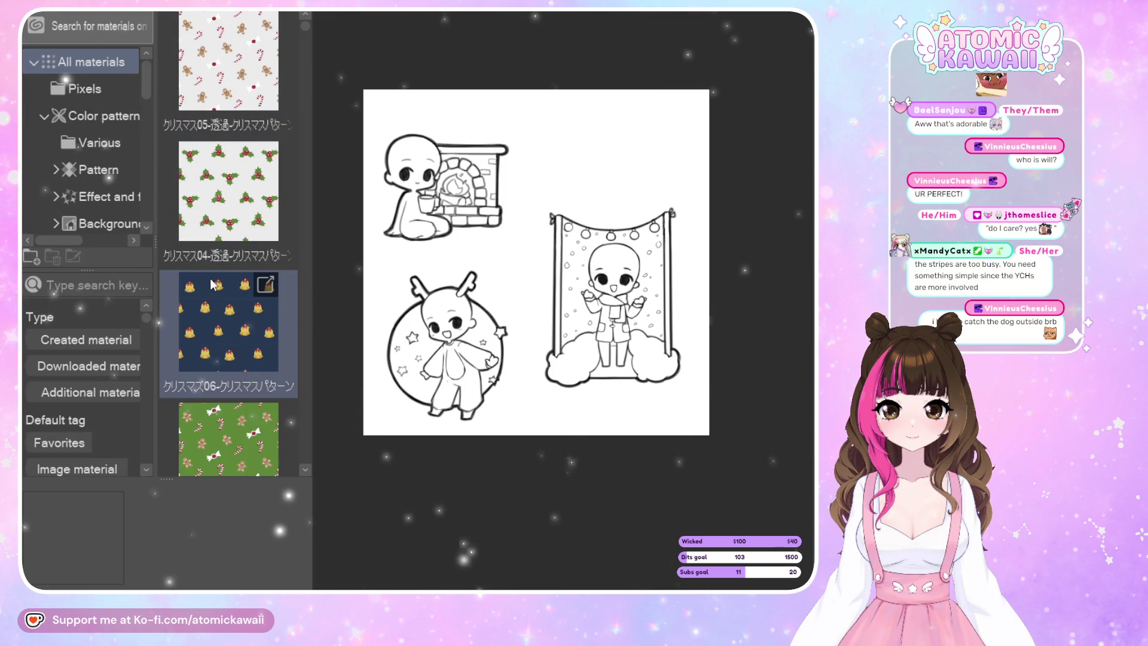
scroll(219, 251, "down", 2)
Try the yellow holly pattern behind the chibis, enlarge it, then undo it.
mouse_move(224, 299)
left_mouse_down()
mouse_move(577, 252)
mouse_move(530, 259)
left_mouse_up()
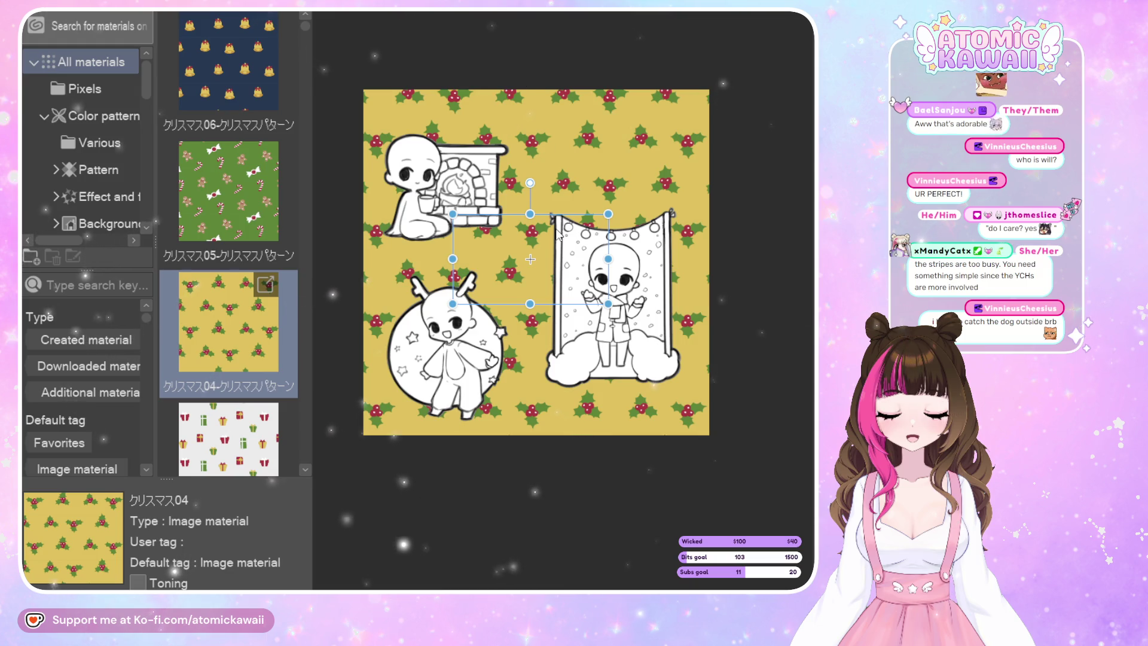
mouse_move(452, 213)
left_mouse_down()
mouse_move(387, 141)
mouse_move(438, 178)
left_mouse_up()
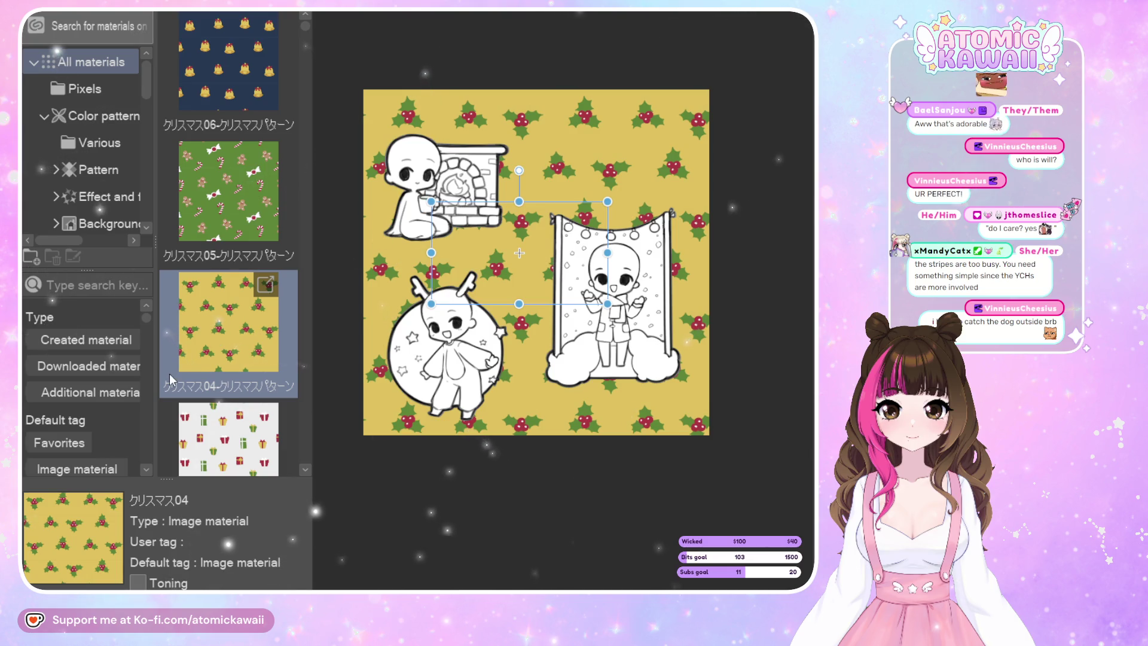
key("ctrl+z")
key("ctrl+z")
key("ctrl+z")
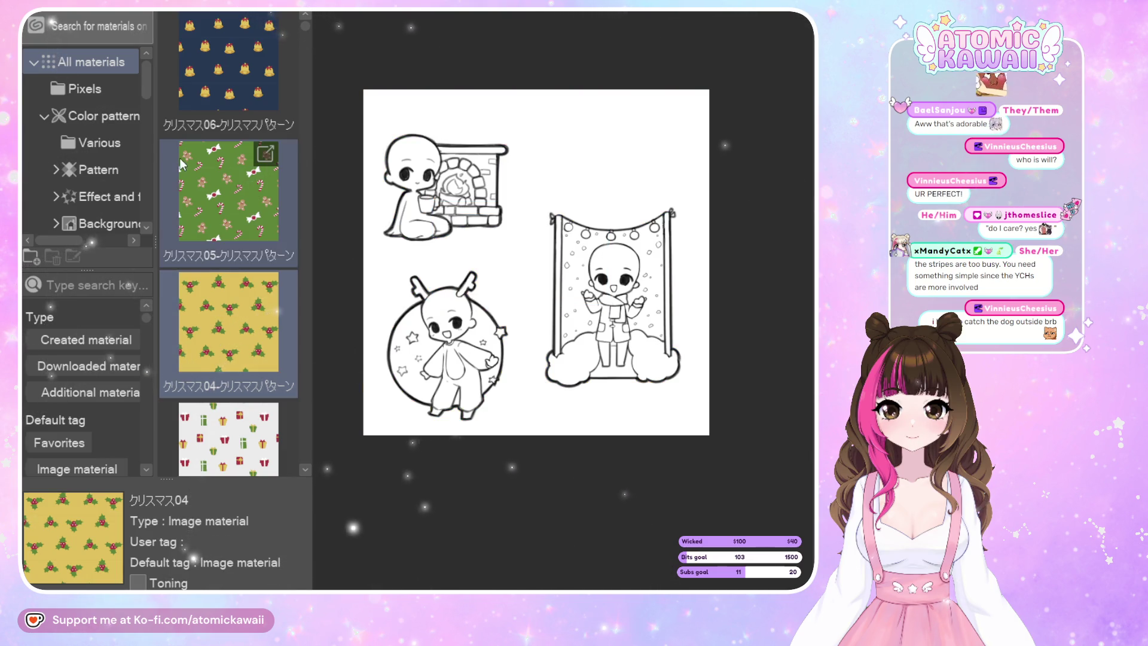
scroll(180, 158, "down", 1)
scroll(248, 199, "down", 1)
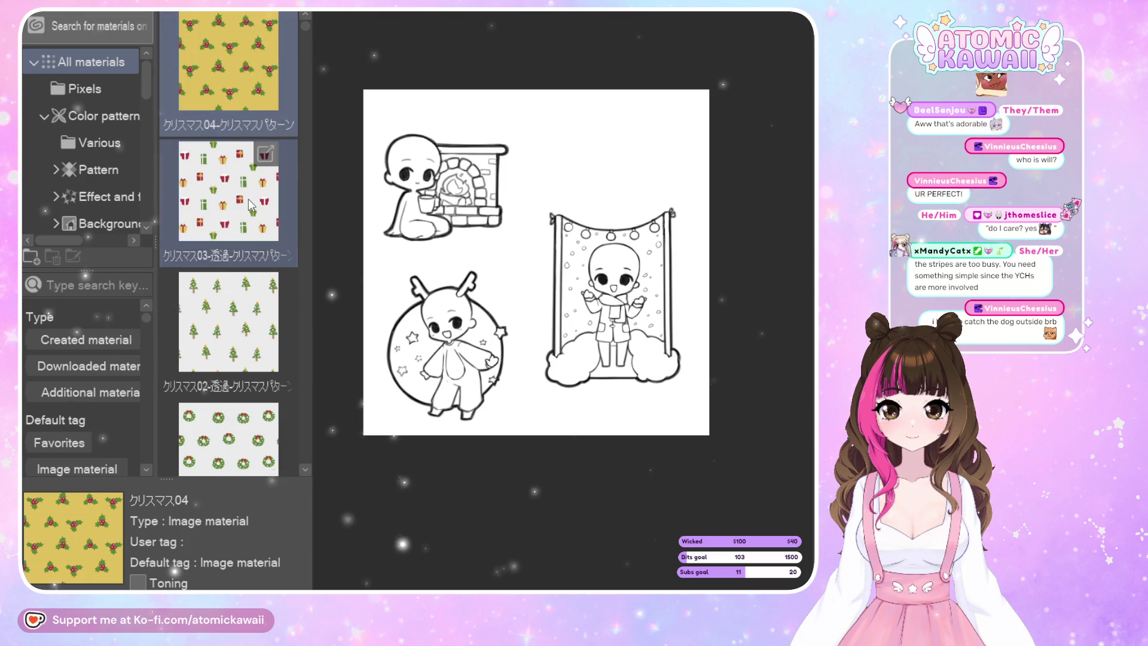
scroll(249, 198, "down", 1)
scroll(247, 201, "down", 1)
scroll(245, 203, "down", 1)
scroll(244, 206, "down", 1)
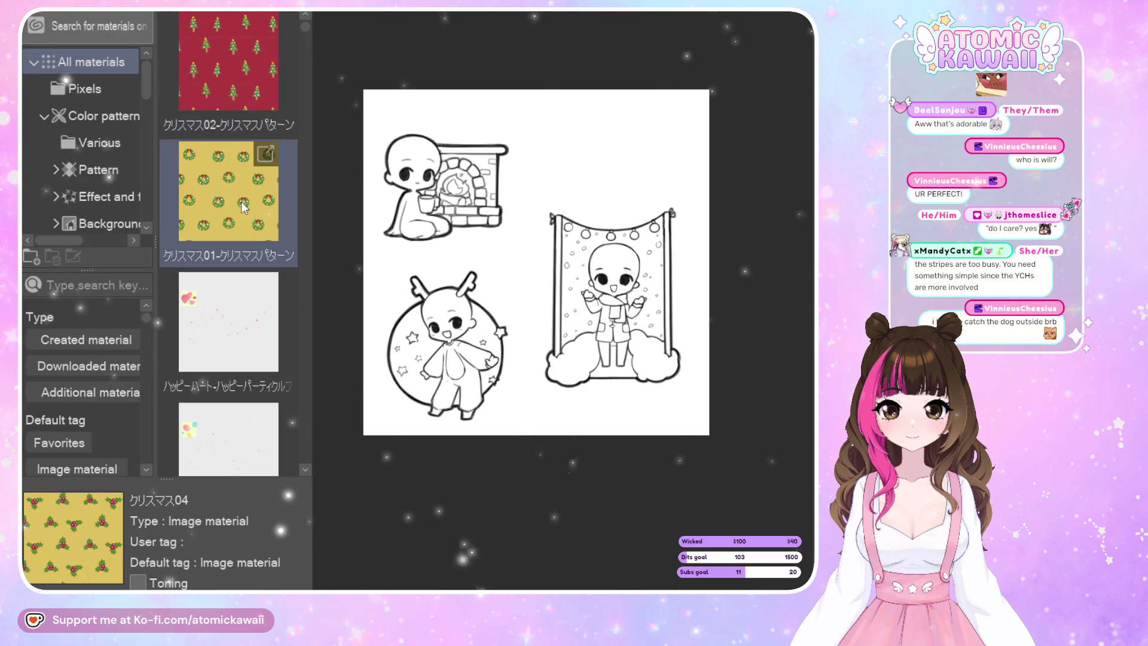
scroll(241, 204, "down", 1)
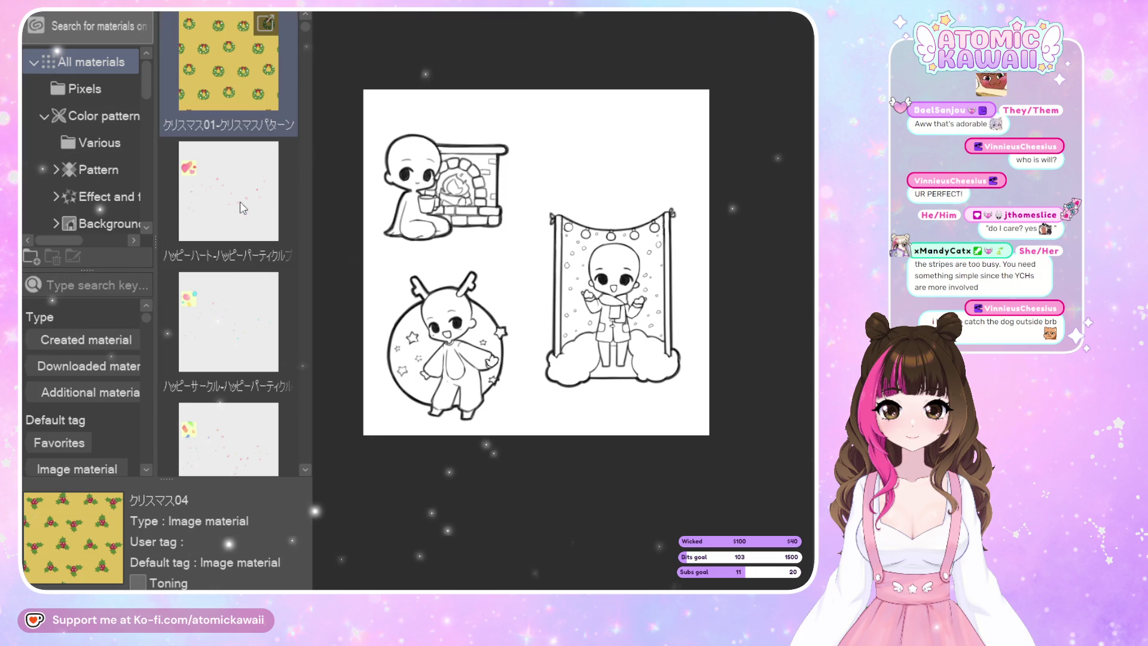
left_click(240, 205)
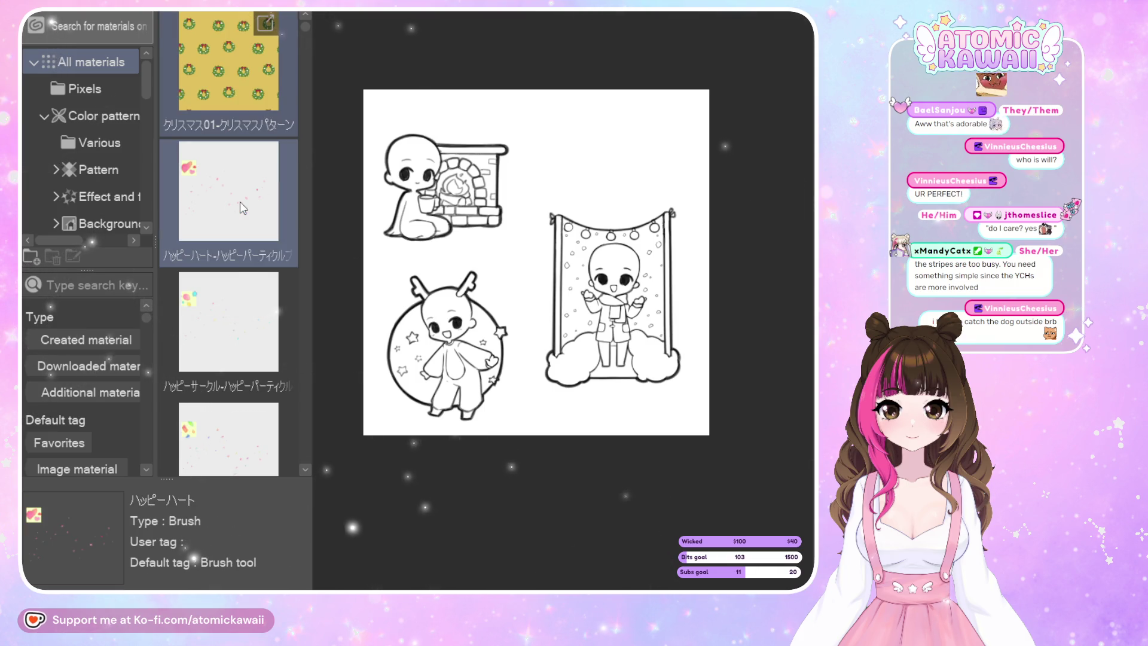
left_click(240, 299)
left_click(242, 440)
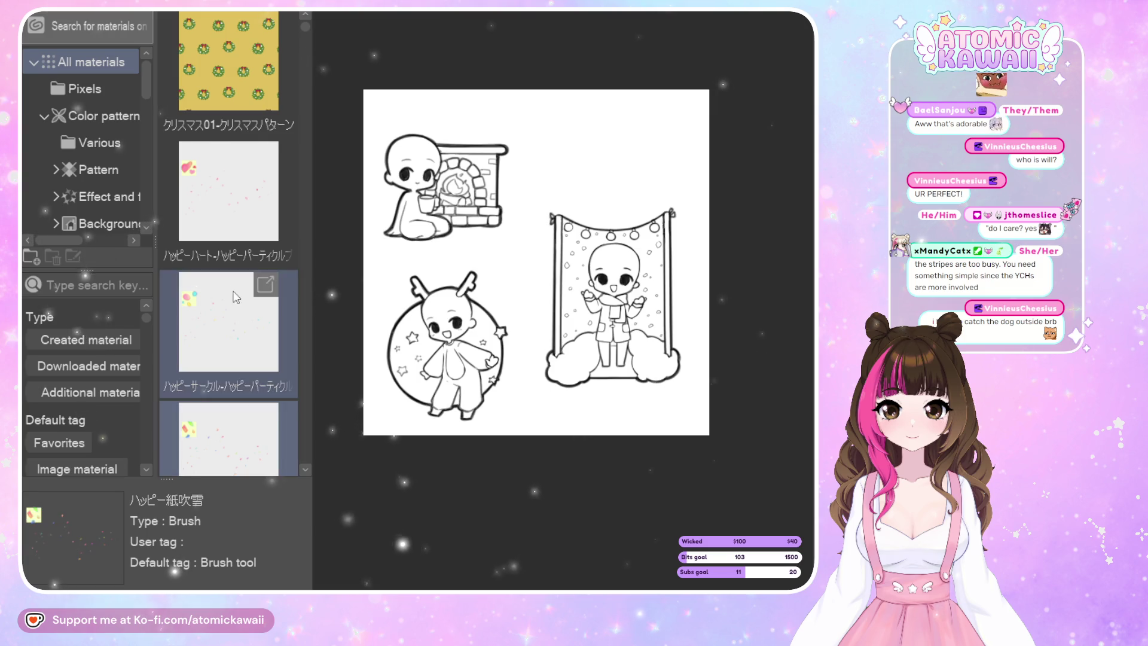
scroll(235, 365, "down", 3)
scroll(226, 288, "down", 1)
scroll(226, 286, "down", 2)
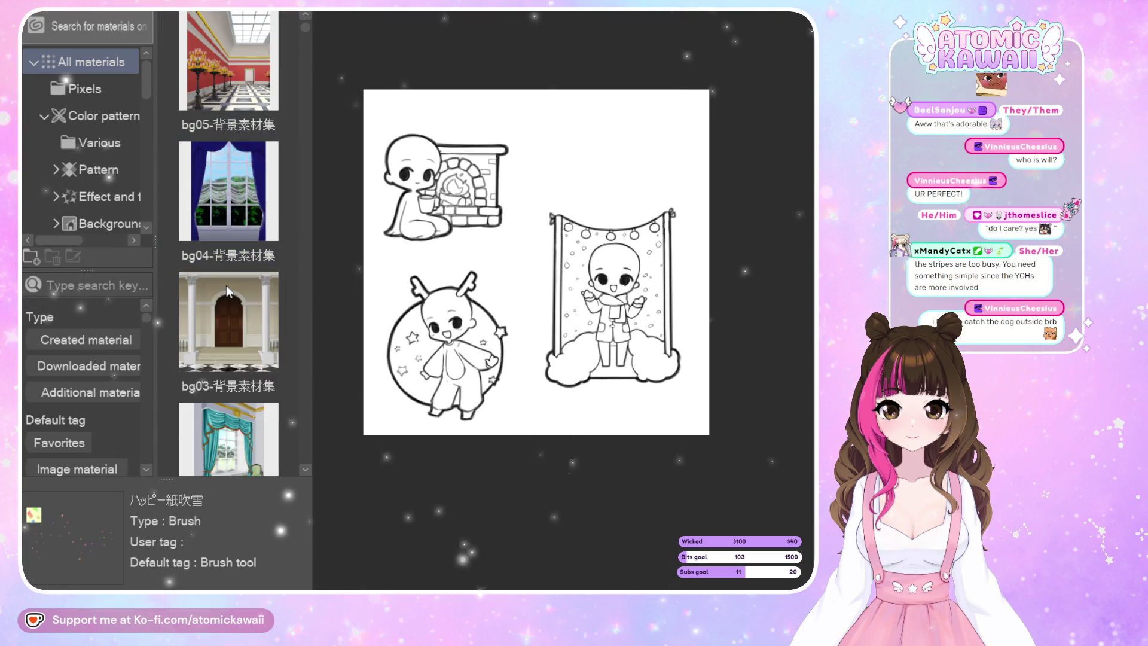
scroll(224, 288, "down", 2)
scroll(221, 290, "down", 1)
scroll(223, 293, "down", 1)
scroll(222, 294, "down", 2)
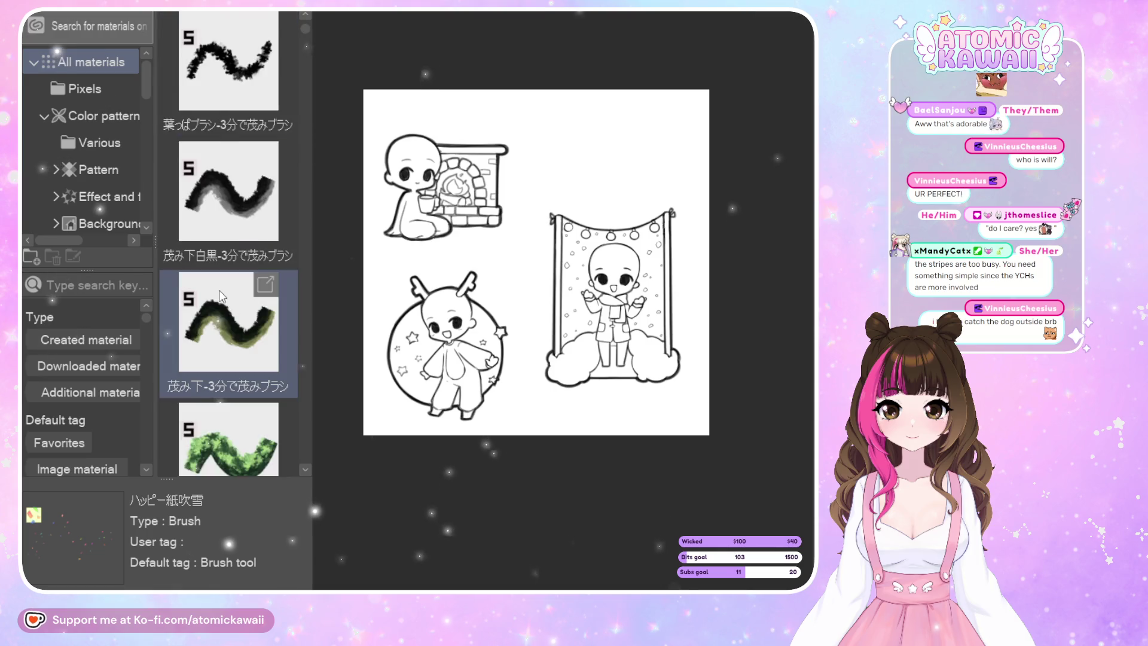
scroll(220, 297, "down", 2)
scroll(218, 299, "down", 2)
scroll(212, 306, "down", 2)
scroll(208, 312, "down", 2)
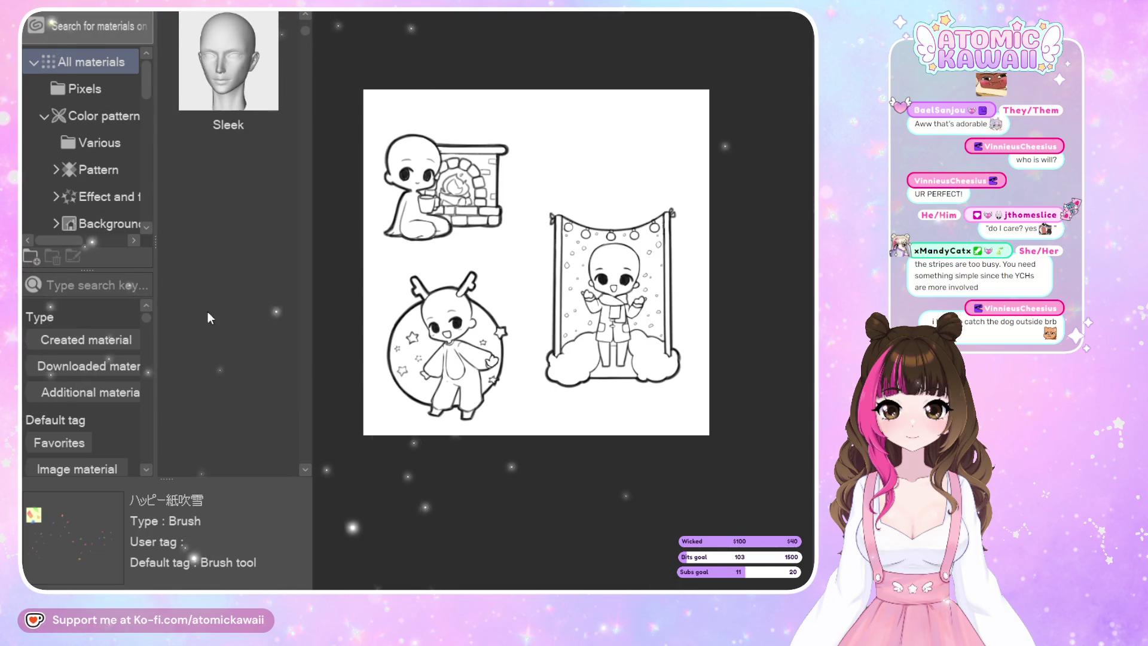
scroll(207, 311, "down", 2)
scroll(206, 314, "down", 2)
scroll(204, 321, "down", 2)
scroll(204, 324, "down", 2)
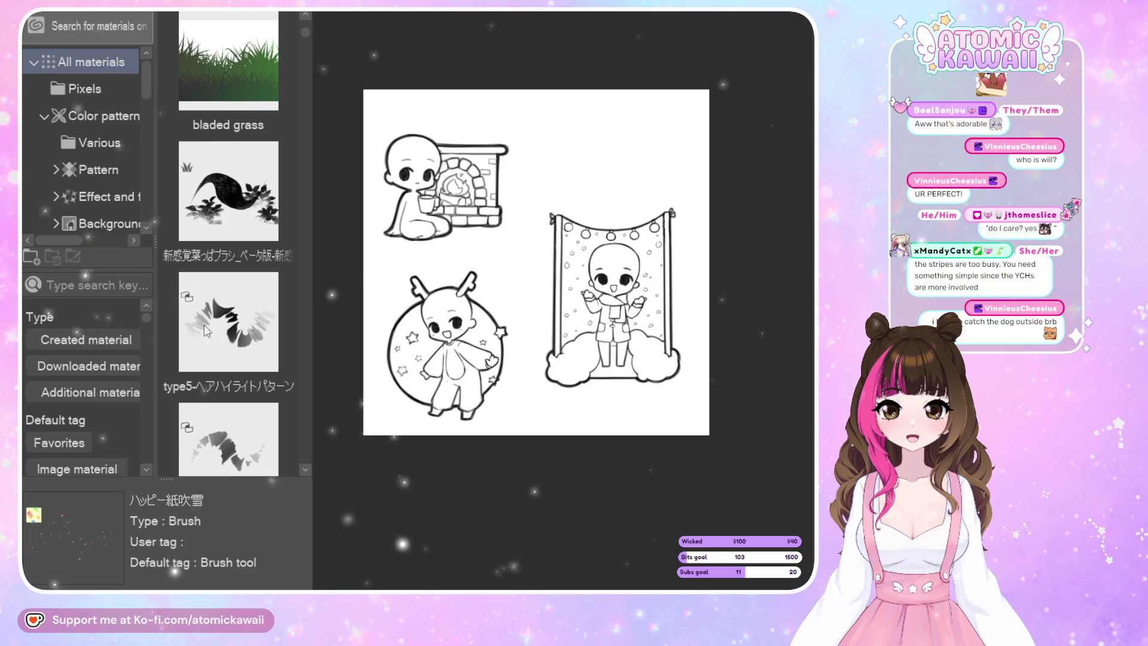
scroll(204, 329, "down", 2)
scroll(202, 327, "down", 2)
scroll(196, 313, "down", 2)
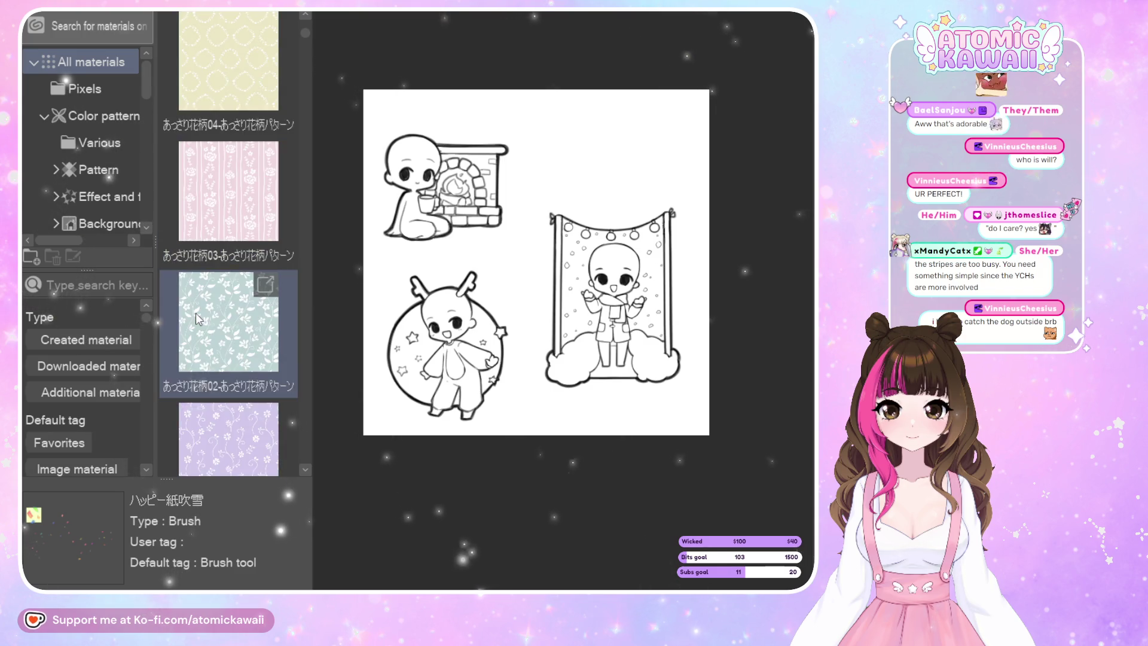
scroll(197, 313, "down", 2)
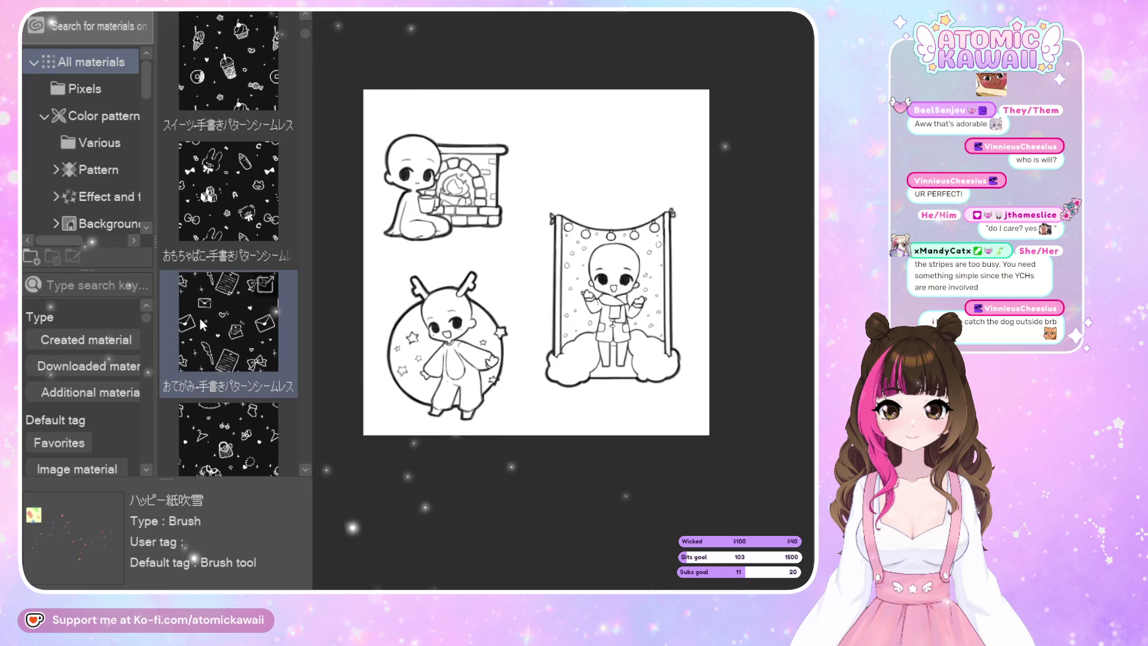
scroll(200, 317, "up", 1)
scroll(200, 317, "down", 1)
scroll(200, 317, "down", 2)
scroll(200, 317, "down", 2)
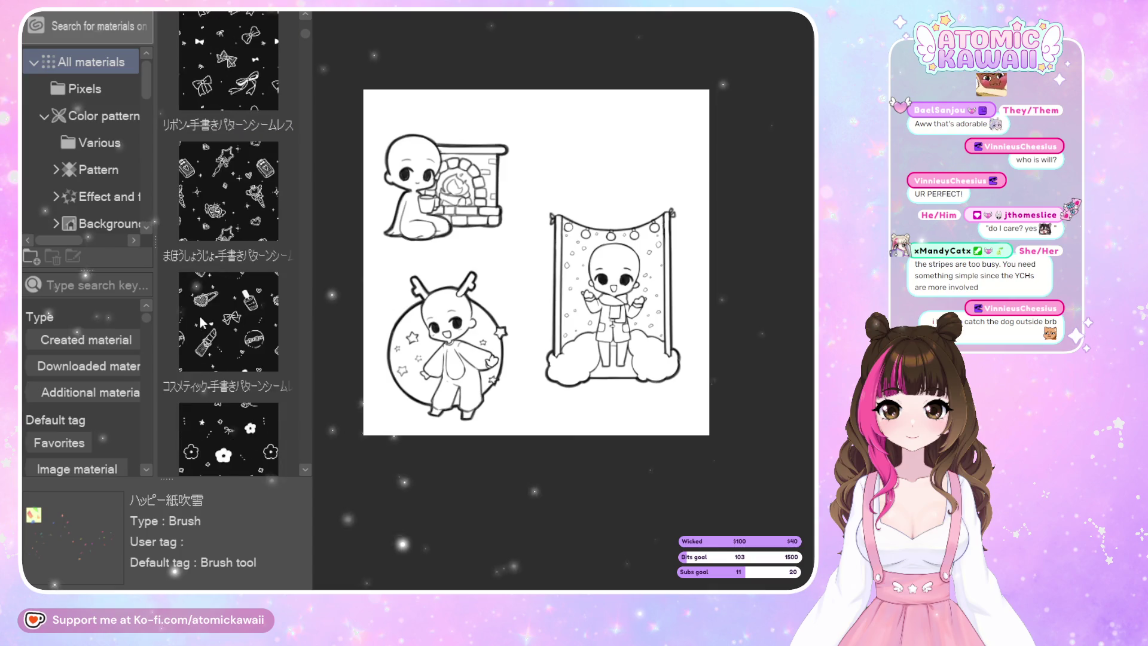
scroll(200, 317, "down", 3)
scroll(215, 321, "down", 2)
scroll(229, 325, "down", 1)
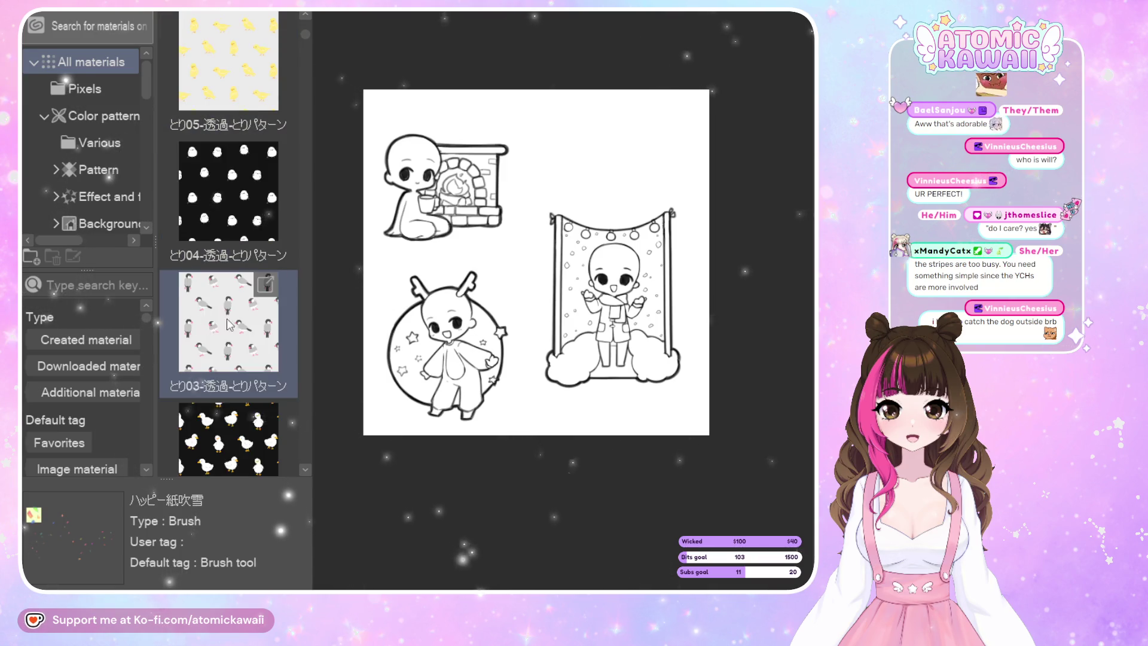
scroll(229, 325, "down", 2)
scroll(227, 329, "down", 2)
scroll(225, 338, "down", 2)
scroll(222, 346, "down", 2)
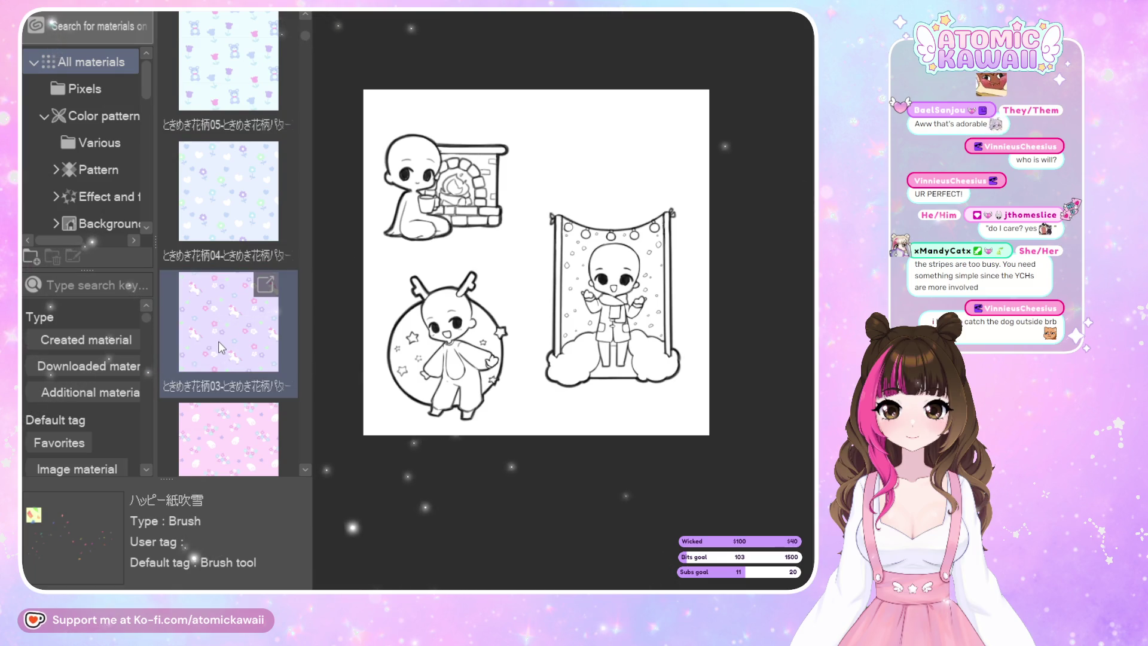
scroll(217, 342, "up", 1)
scroll(217, 343, "up", 1)
left_click_drag(227, 191, 480, 258)
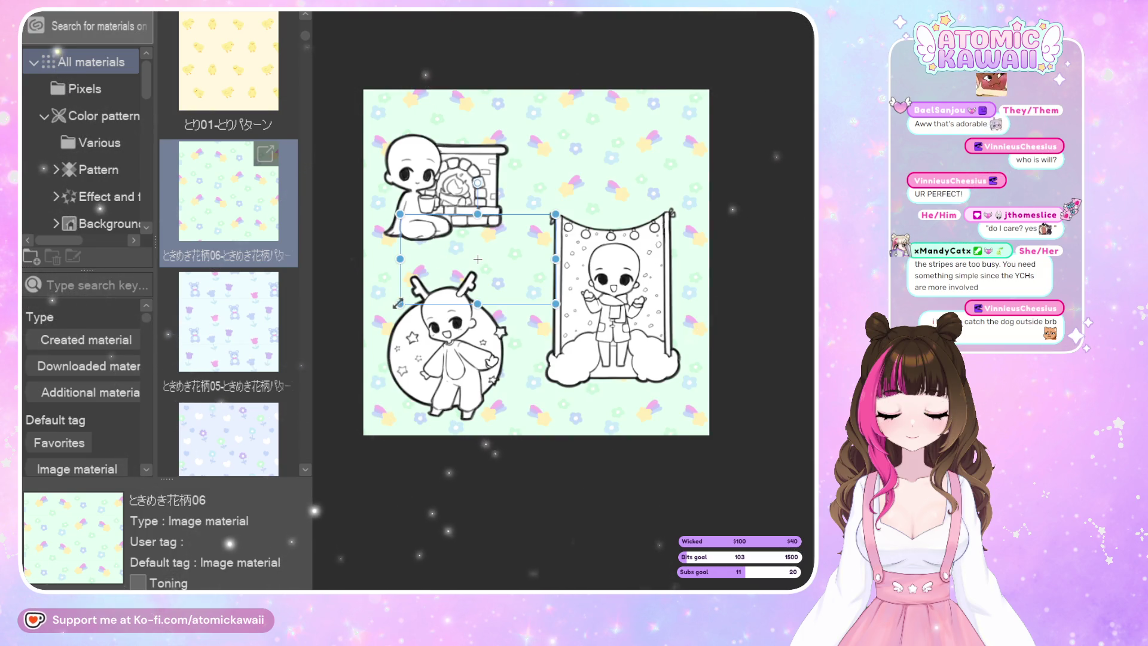
Try an enlarged flower pattern and a pale heart-and-flower pattern as backgrounds, undoing each.
left_click_drag(399, 303, 352, 330)
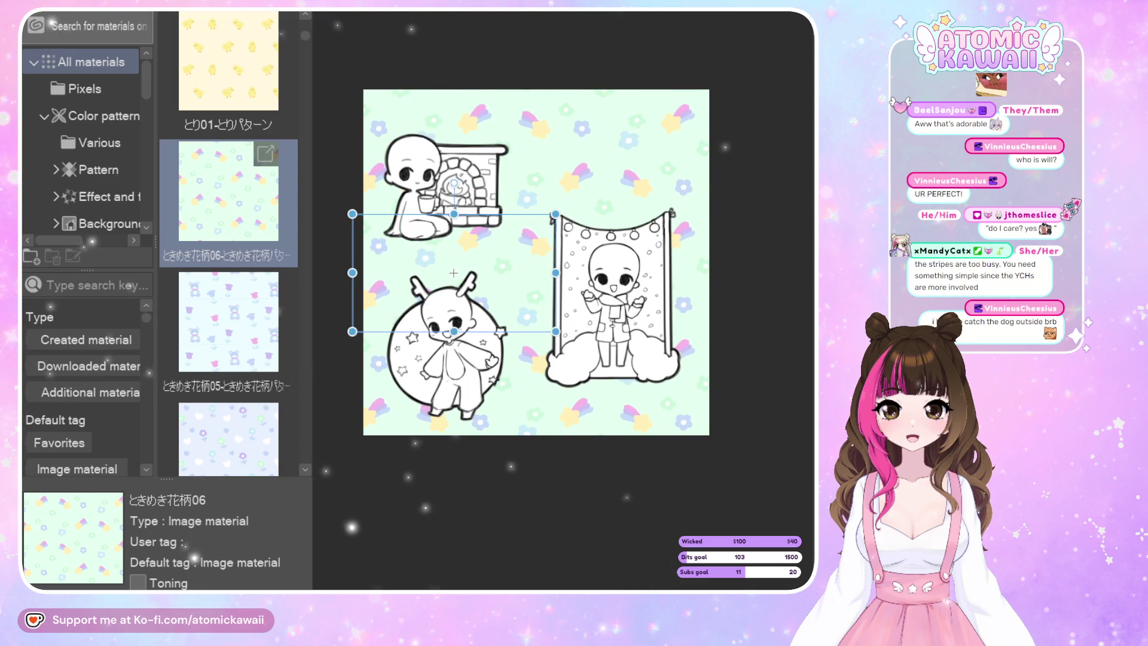
key("ctrl+z")
key("ctrl+z")
scroll(241, 242, "down", 1)
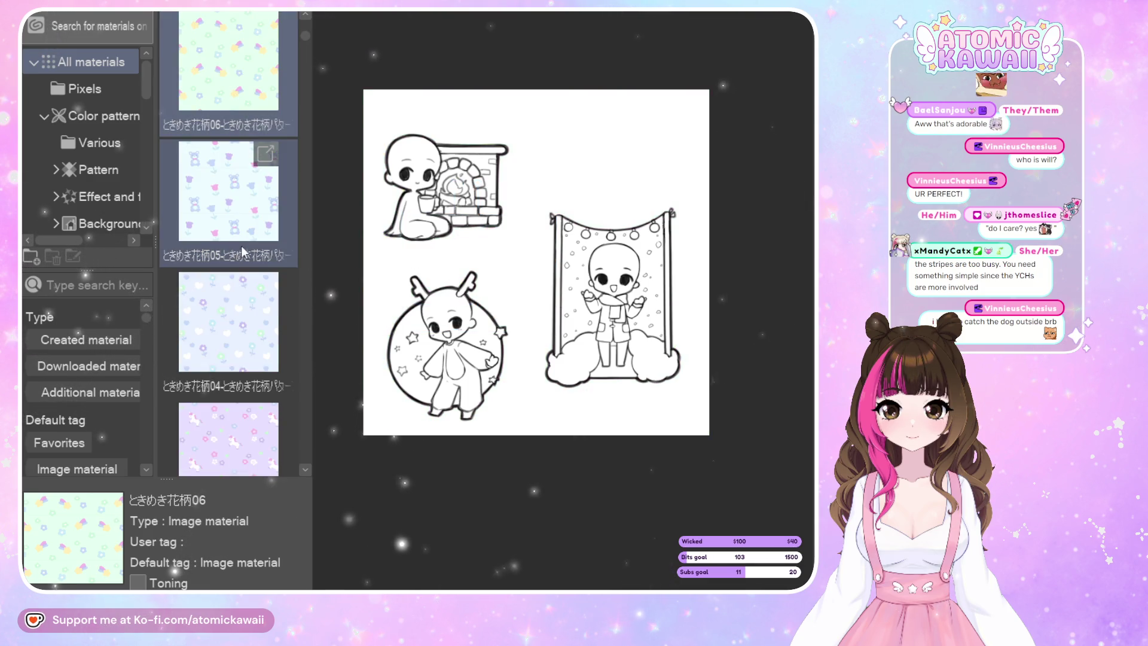
left_click_drag(230, 323, 527, 219)
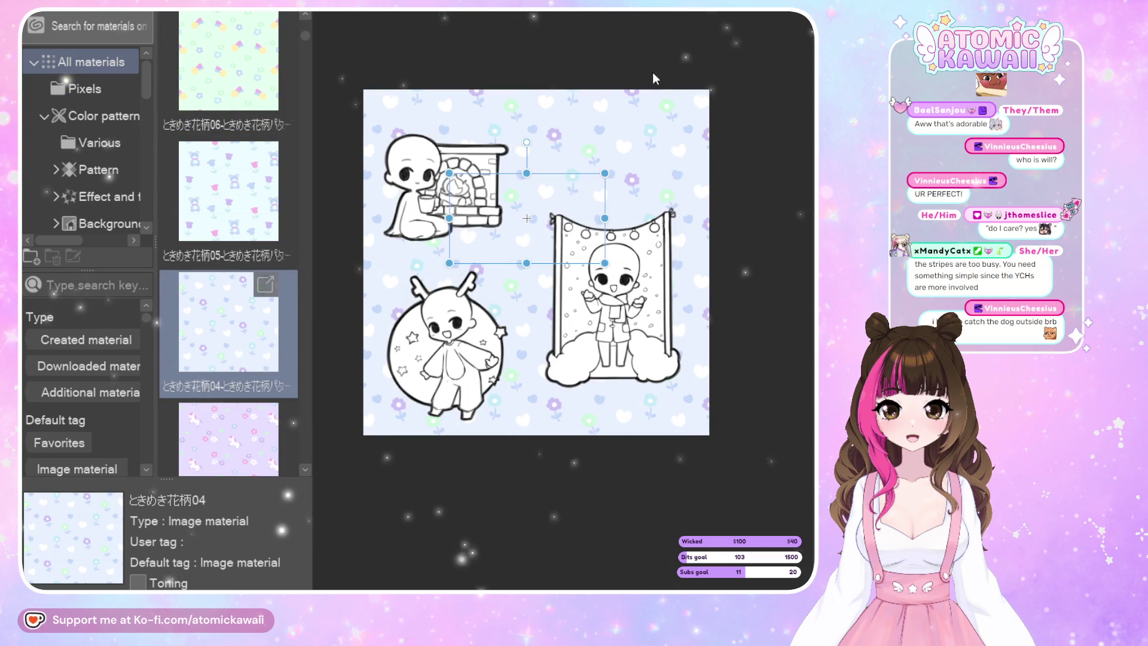
key("ctrl+z")
Try the blue あじさい03 pattern as the background, then remove it.
scroll(195, 237, "down", 3)
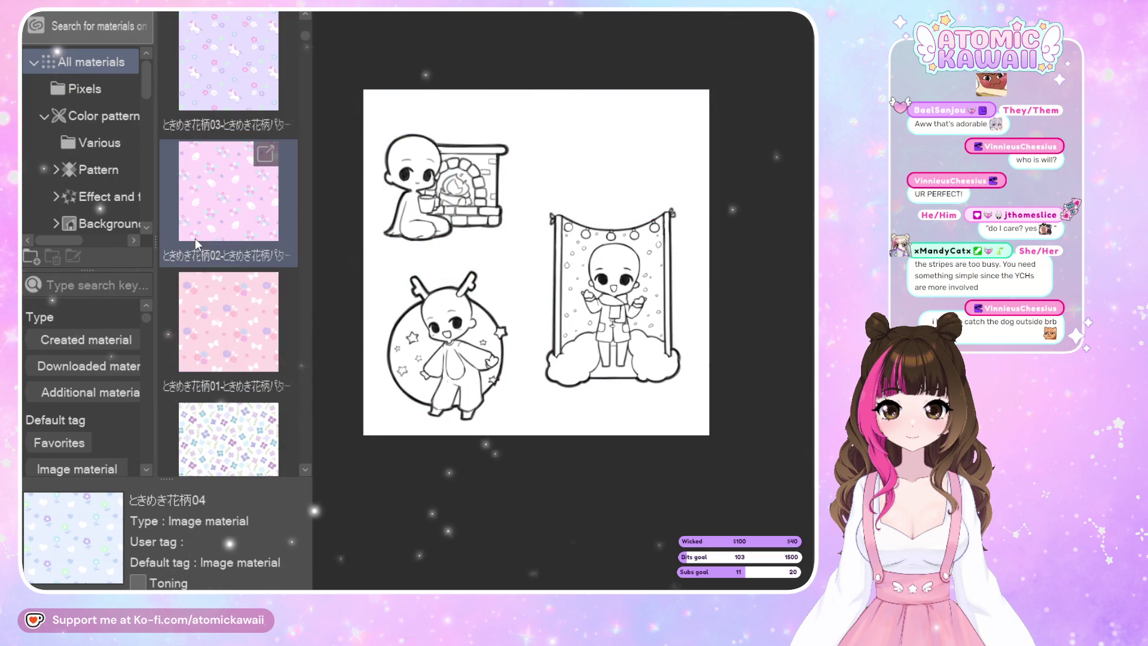
scroll(201, 230, "down", 1)
scroll(204, 232, "down", 1)
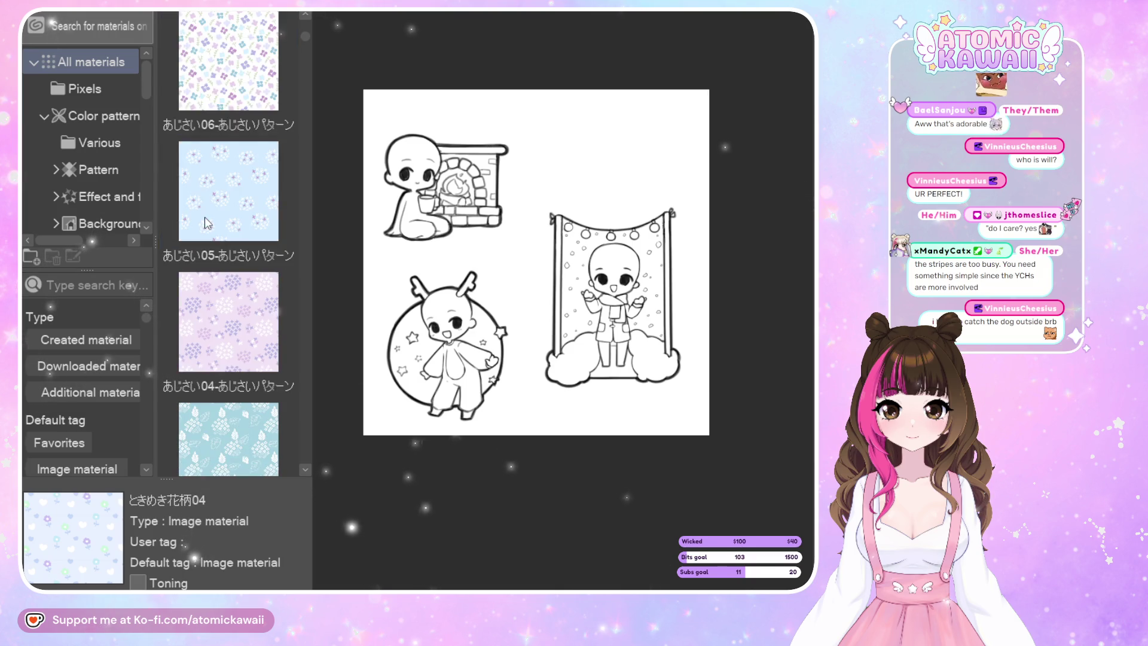
scroll(212, 221, "down", 1)
scroll(213, 223, "down", 1)
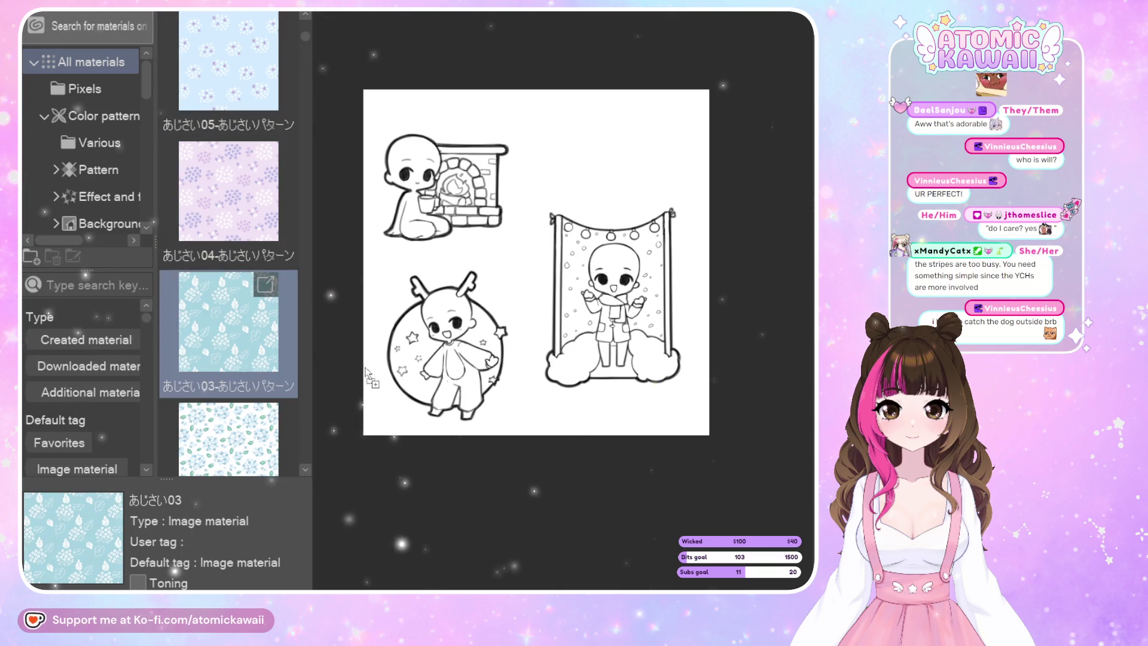
left_click_drag(247, 367, 547, 331)
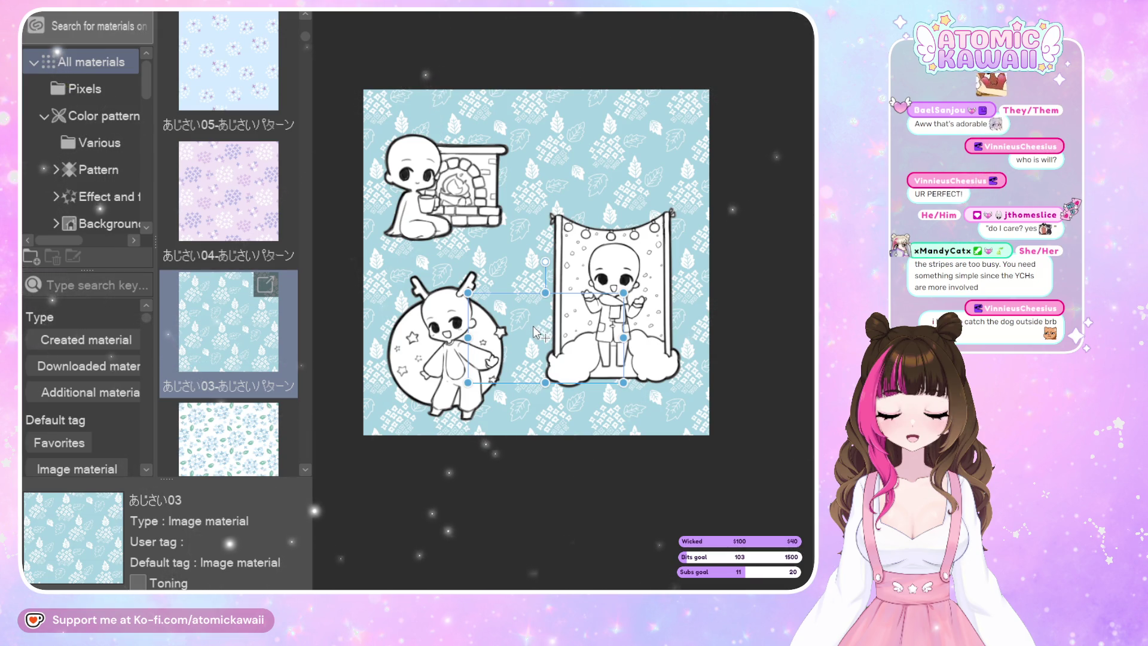
key("ctrl+z")
Try the 青い花2-06 and 青い花2-04 flower patterns, then undo back to plain white.
scroll(276, 297, "down", 2)
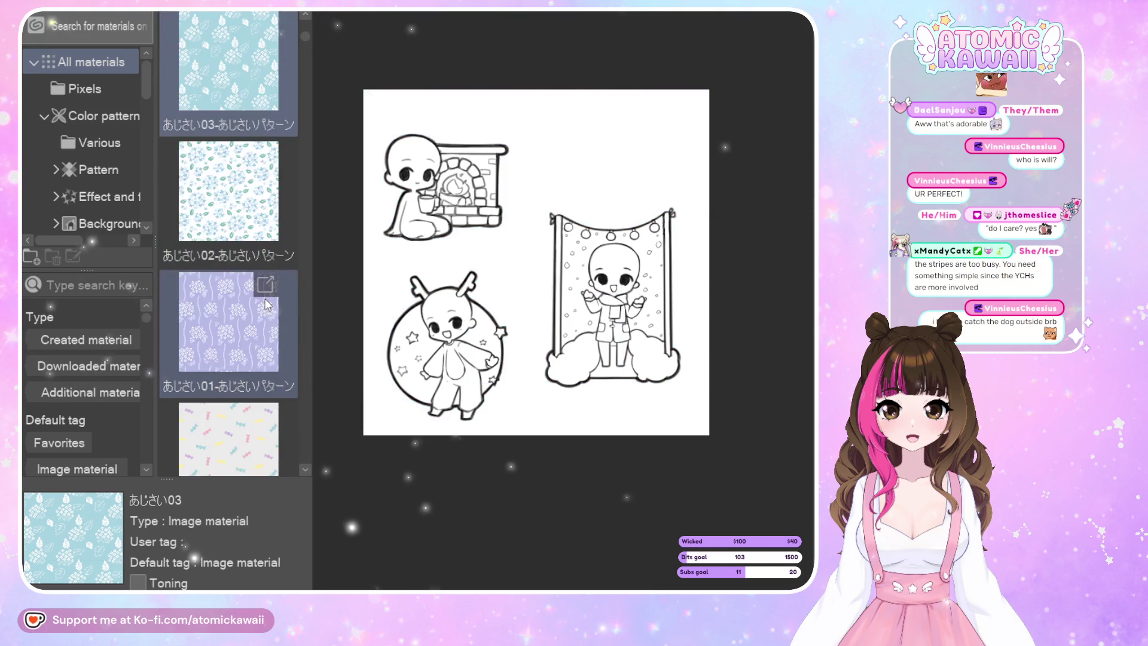
scroll(272, 301, "down", 2)
scroll(267, 305, "down", 2)
scroll(266, 304, "down", 2)
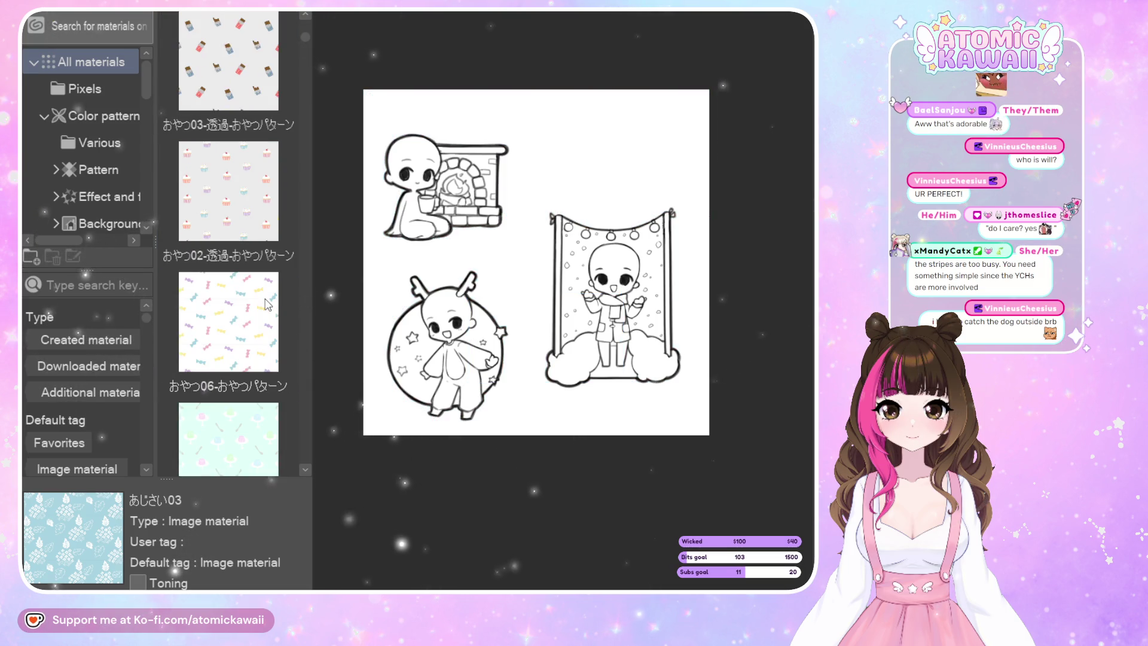
scroll(258, 300, "down", 2)
scroll(256, 299, "down", 2)
scroll(256, 299, "down", 2)
scroll(256, 299, "down", 2)
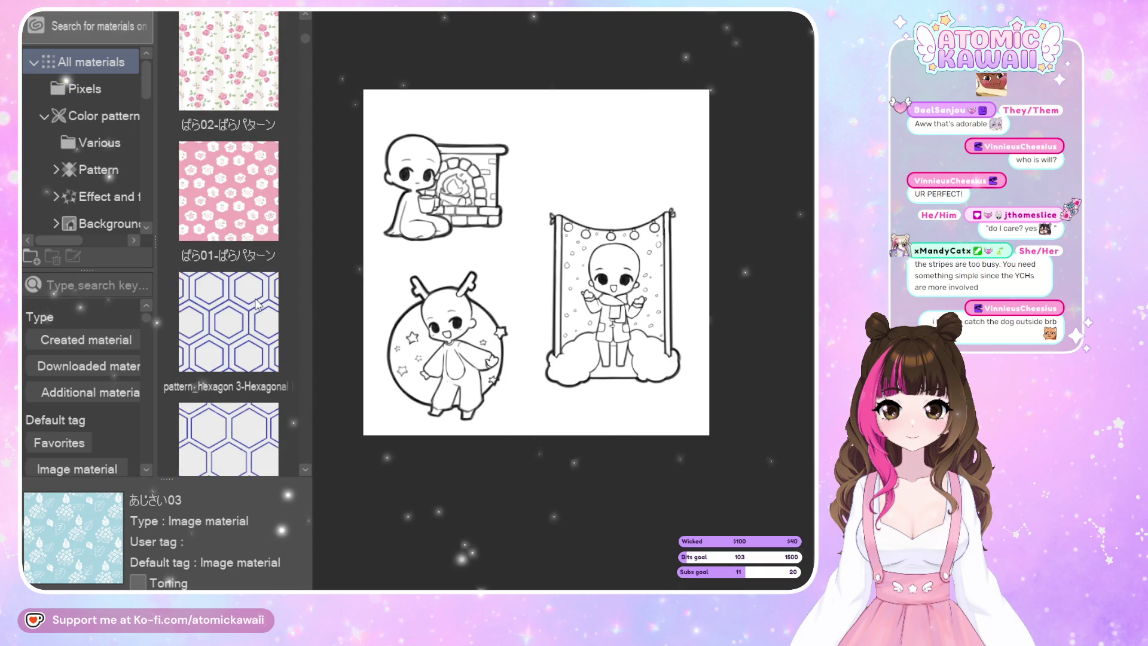
scroll(255, 299, "down", 2)
scroll(256, 299, "down", 2)
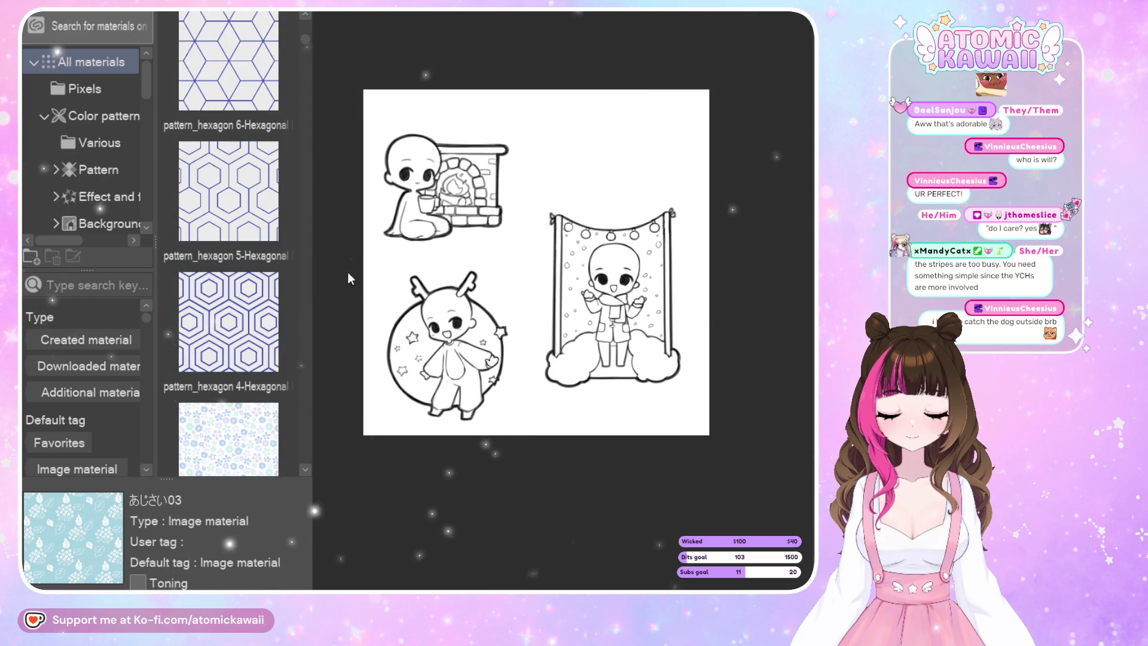
scroll(350, 179, "down", 1)
scroll(252, 259, "down", 3)
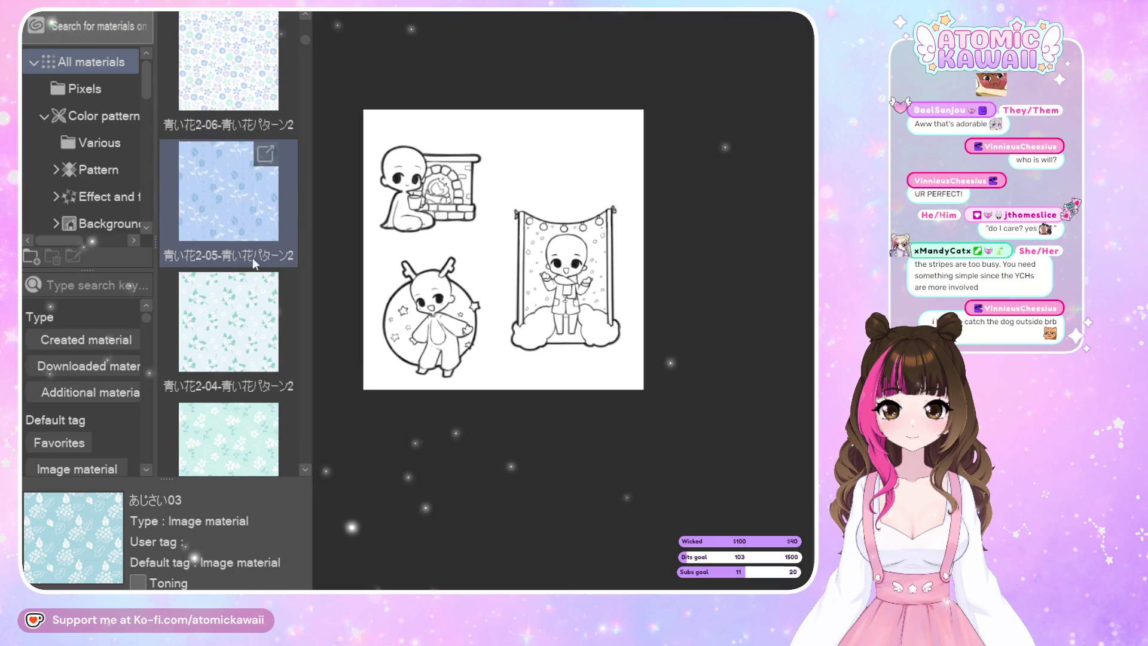
left_click_drag(229, 65, 530, 192)
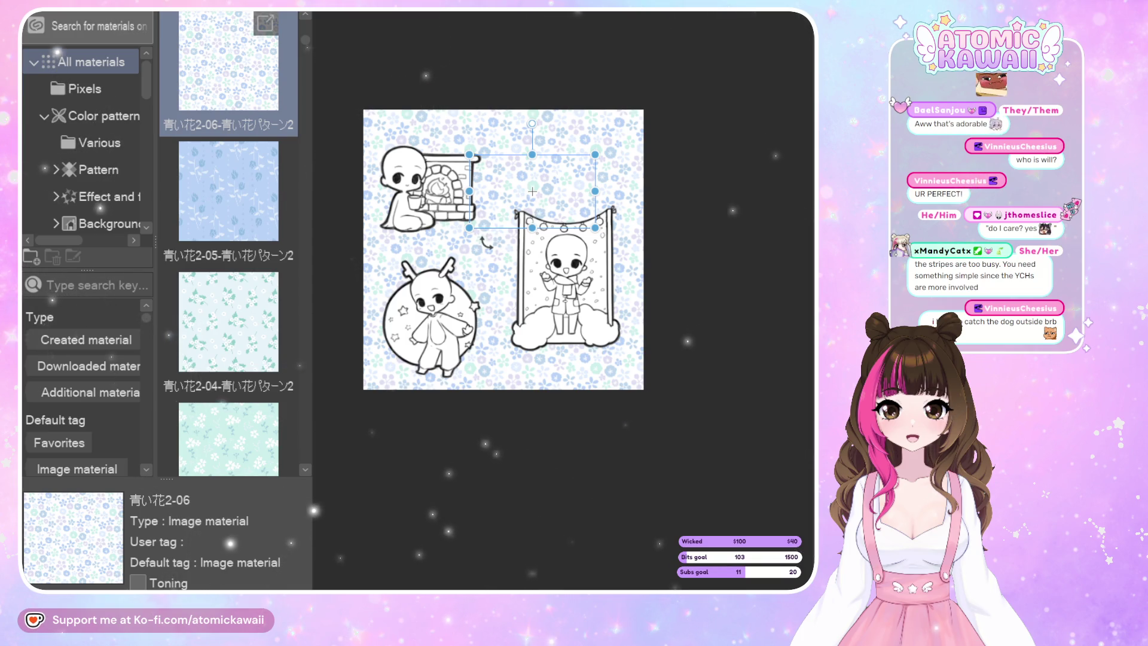
left_click_drag(229, 321, 454, 230)
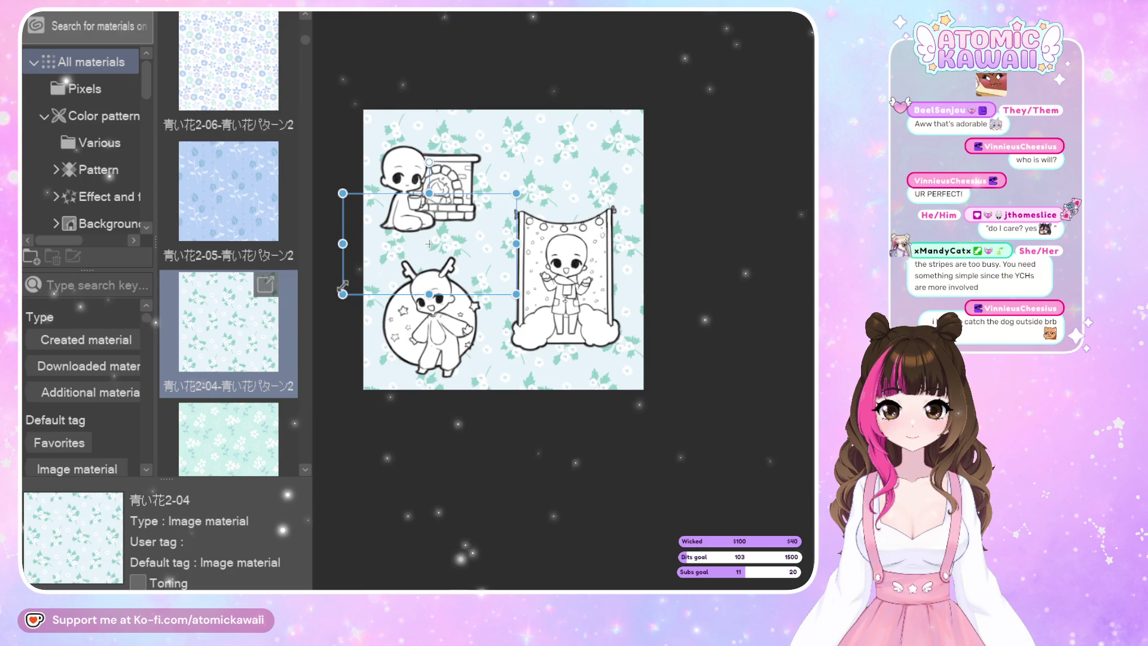
key("ctrl+z")
scroll(209, 313, "down", 1)
scroll(209, 314, "down", 2)
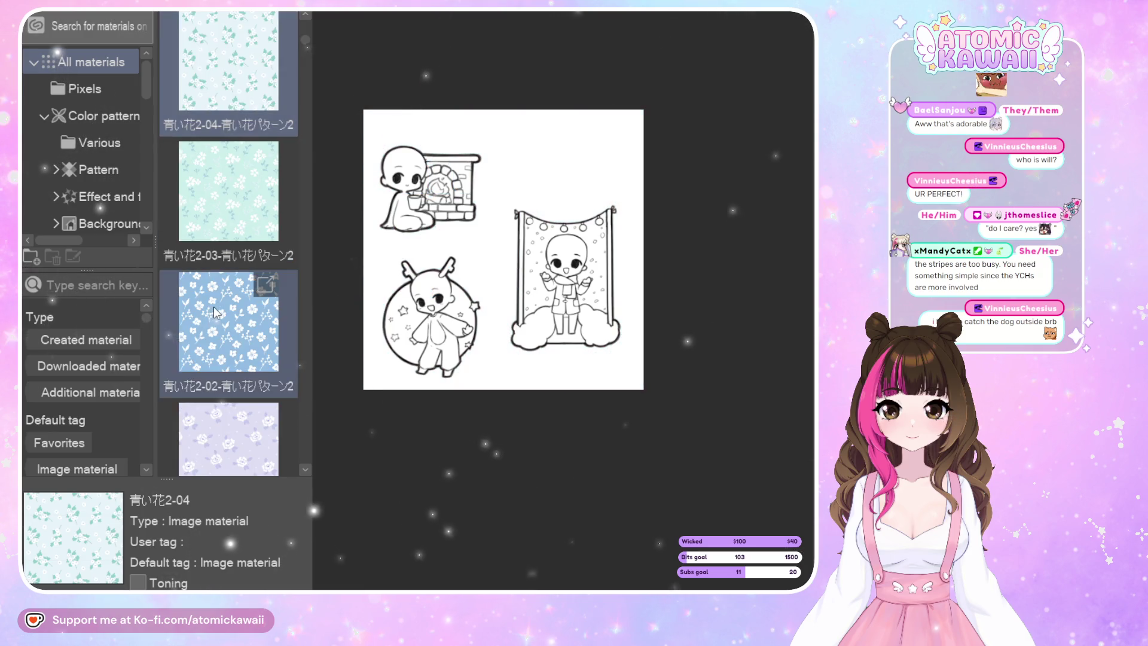
scroll(216, 302, "down", 2)
scroll(216, 301, "down", 2)
scroll(219, 303, "down", 1)
scroll(219, 304, "down", 2)
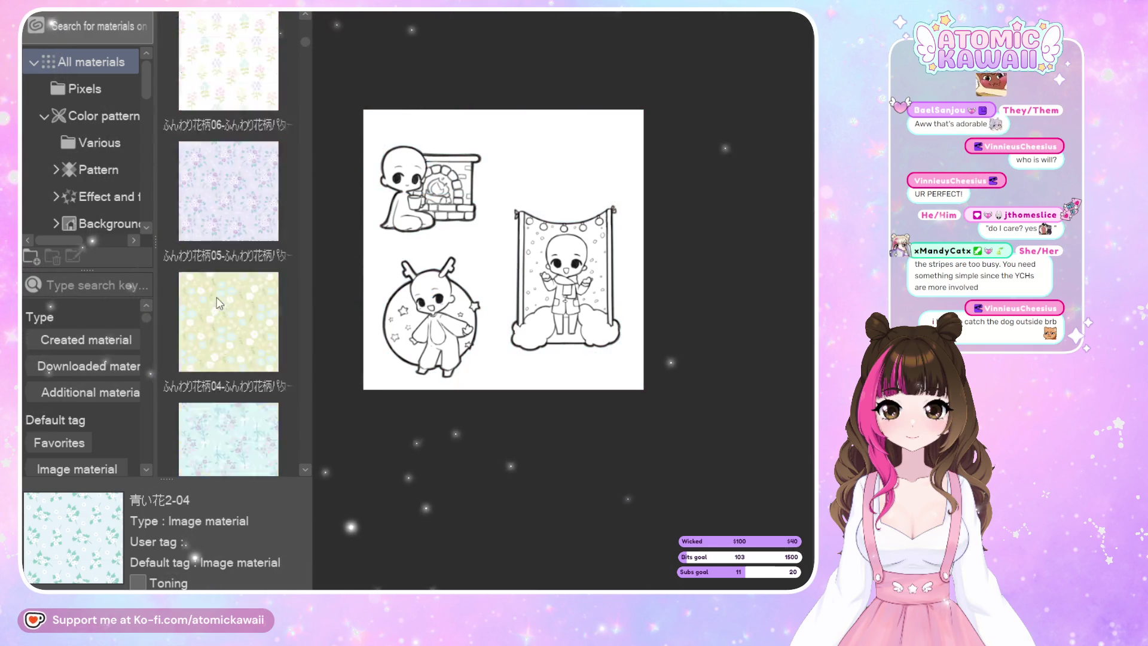
scroll(216, 305, "down", 2)
scroll(212, 305, "down", 2)
scroll(210, 305, "down", 2)
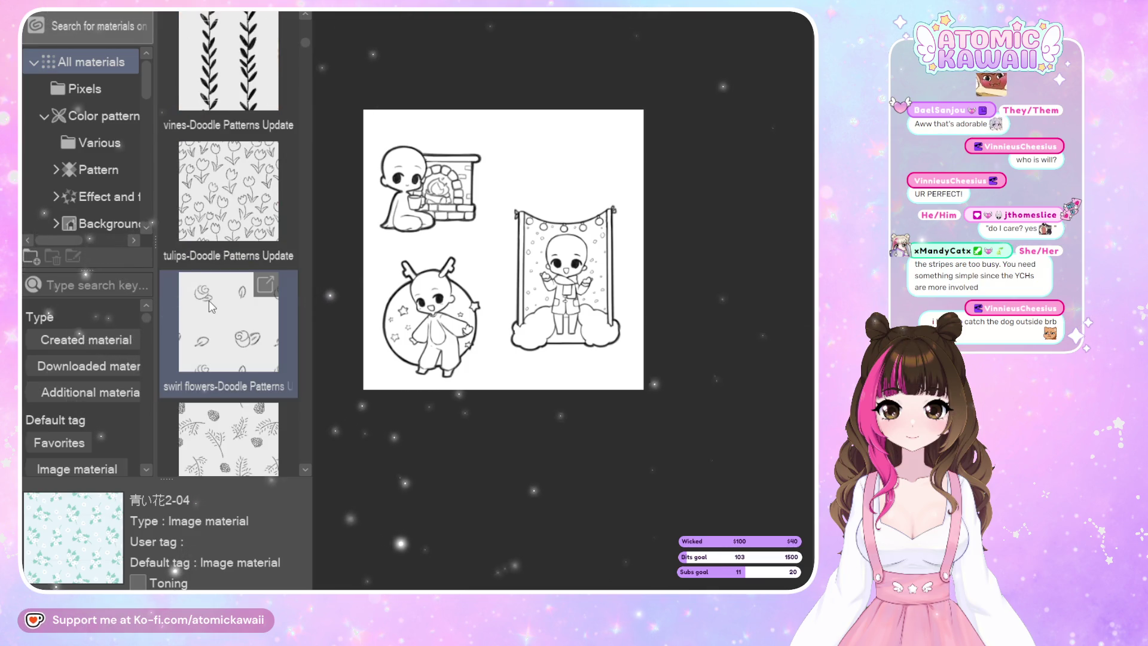
scroll(209, 302, "down", 2)
scroll(207, 302, "down", 2)
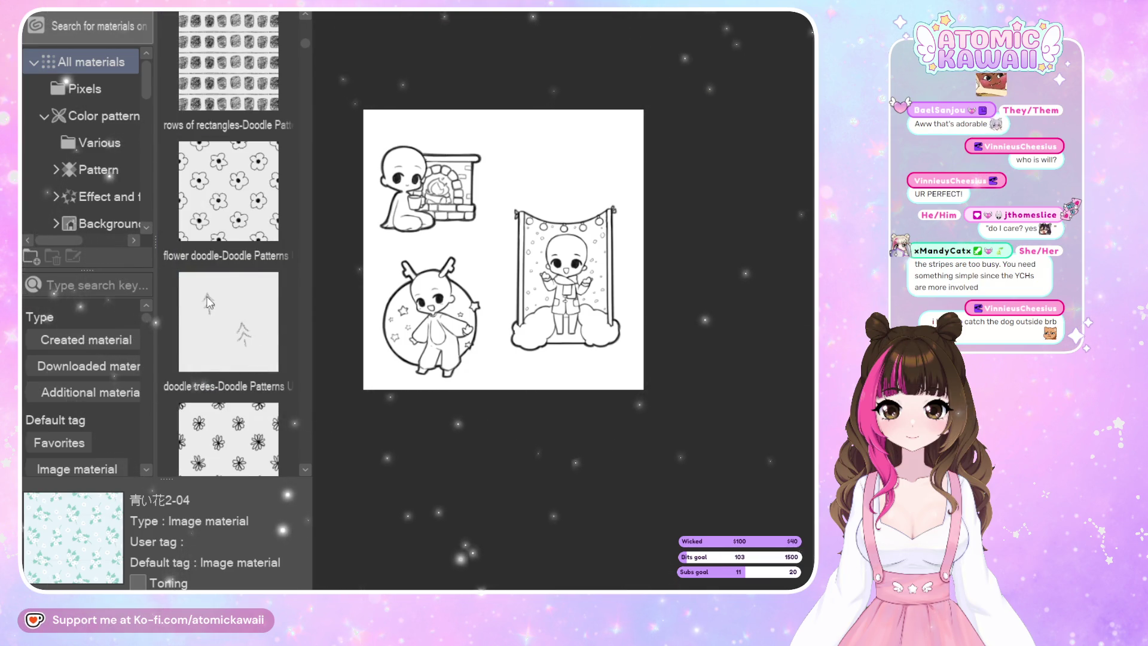
scroll(207, 302, "down", 2)
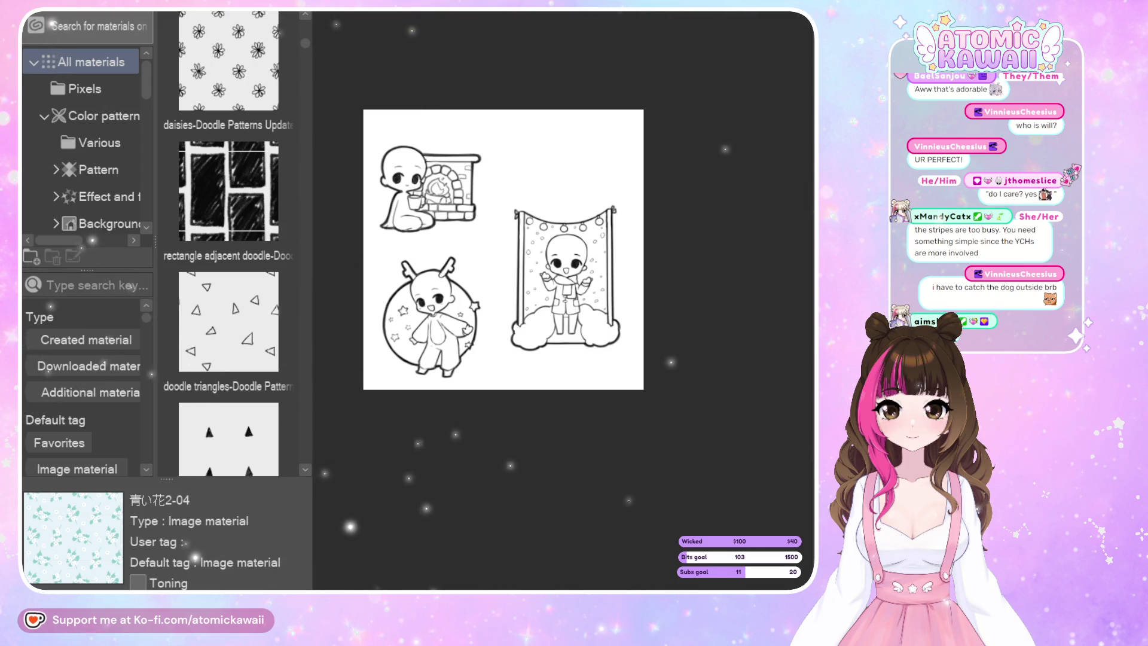
key("alt+BackSpace")
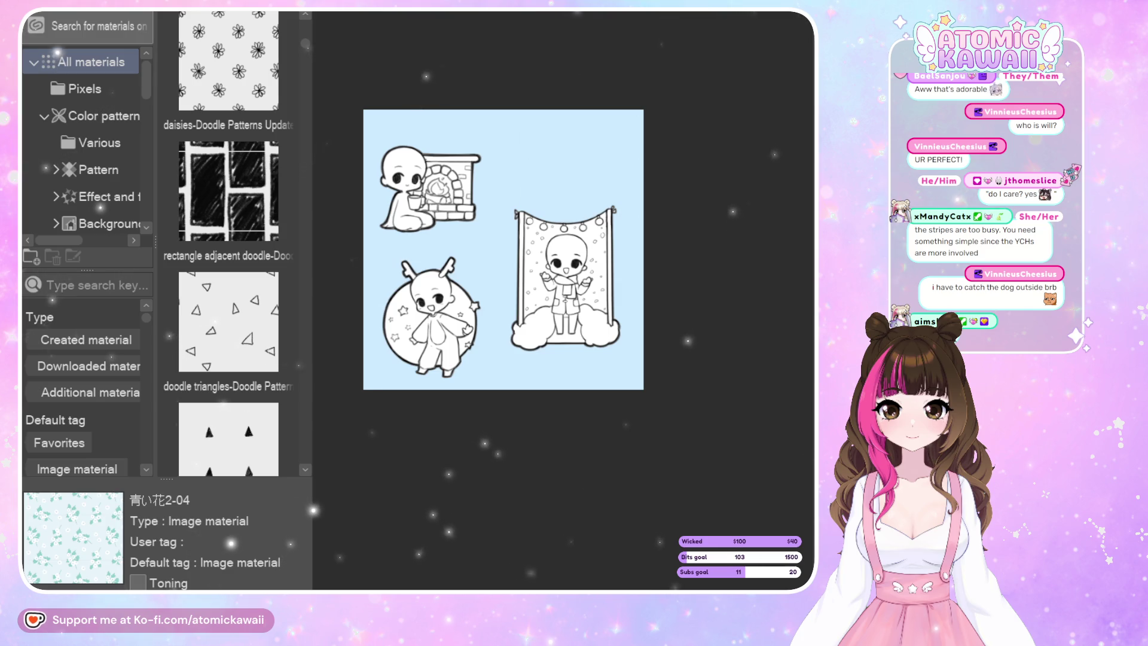
Undo several times to bring back the light blue fill.
left_click(303, 13)
left_click(303, 13)
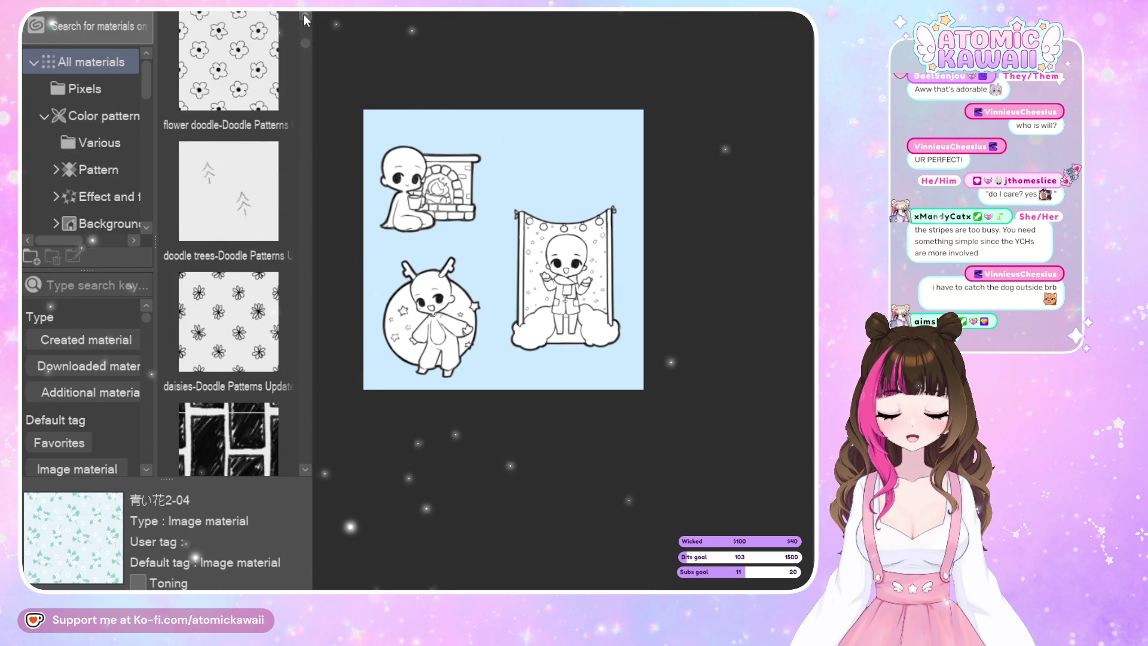
left_click(304, 13)
left_click(303, 16)
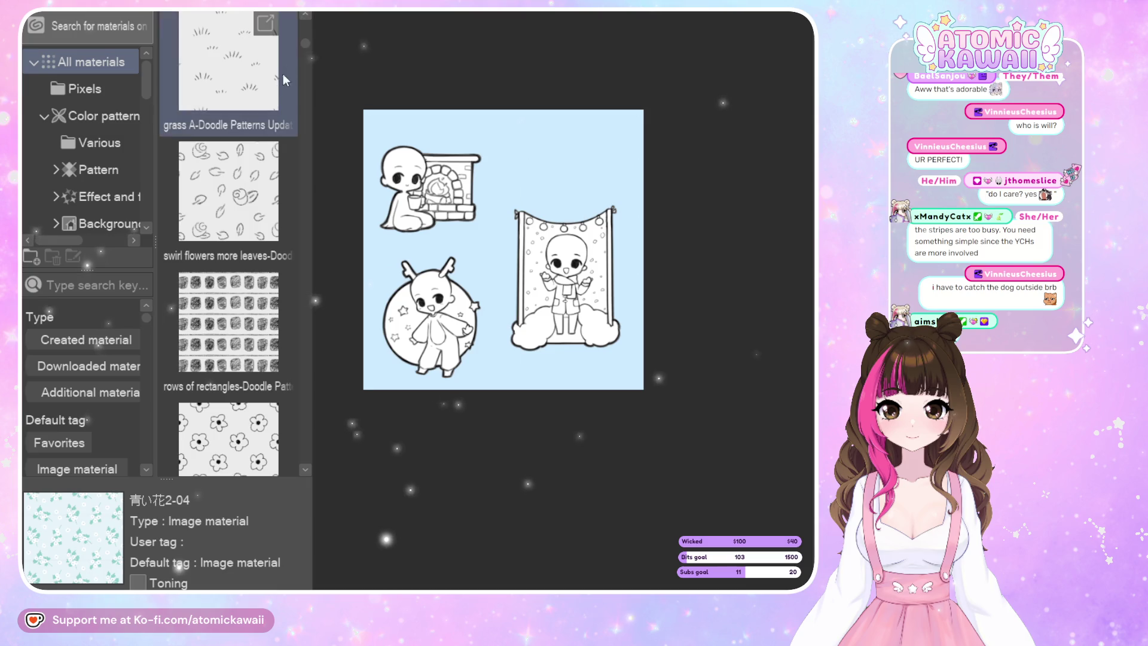
left_click(304, 14)
left_click(304, 13)
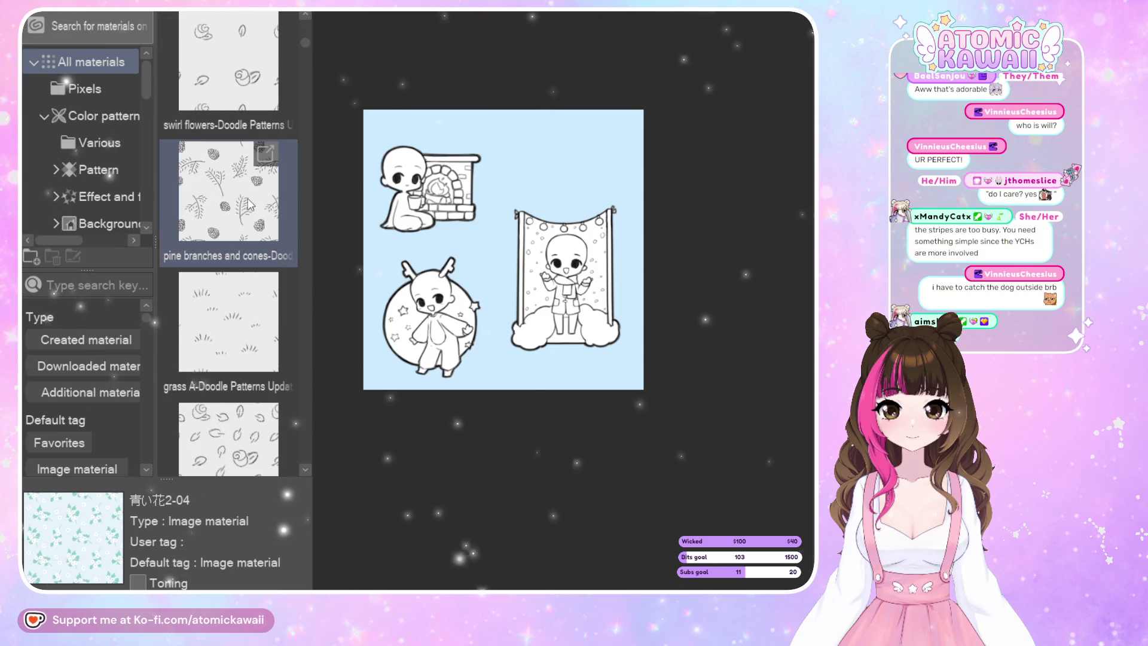
Place the pine branches and cones pattern, rotate it about 18° counter-clockwise, and shrink it.
left_click_drag(467, 222, 422, 293)
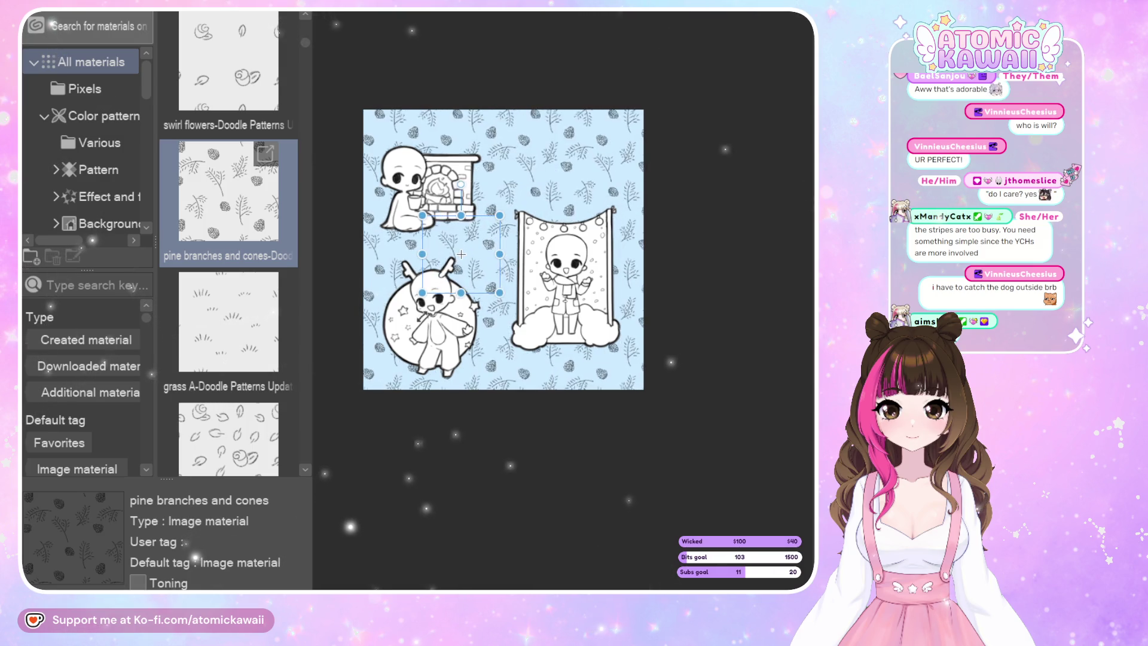
left_click_drag(481, 192, 460, 189)
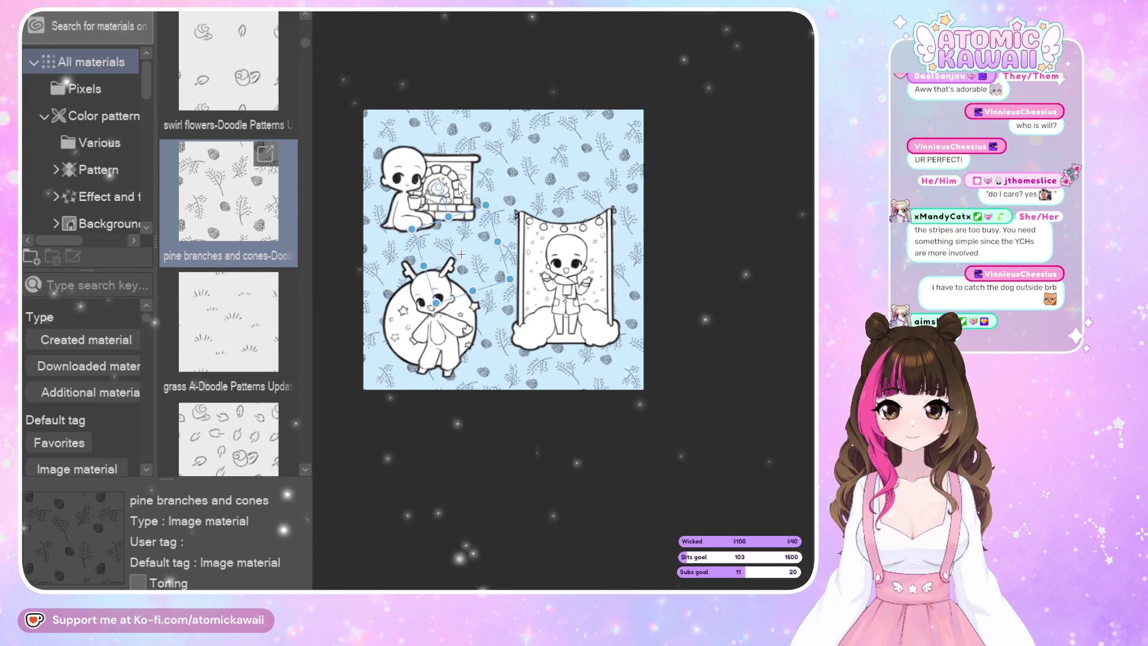
left_click_drag(435, 303, 443, 288)
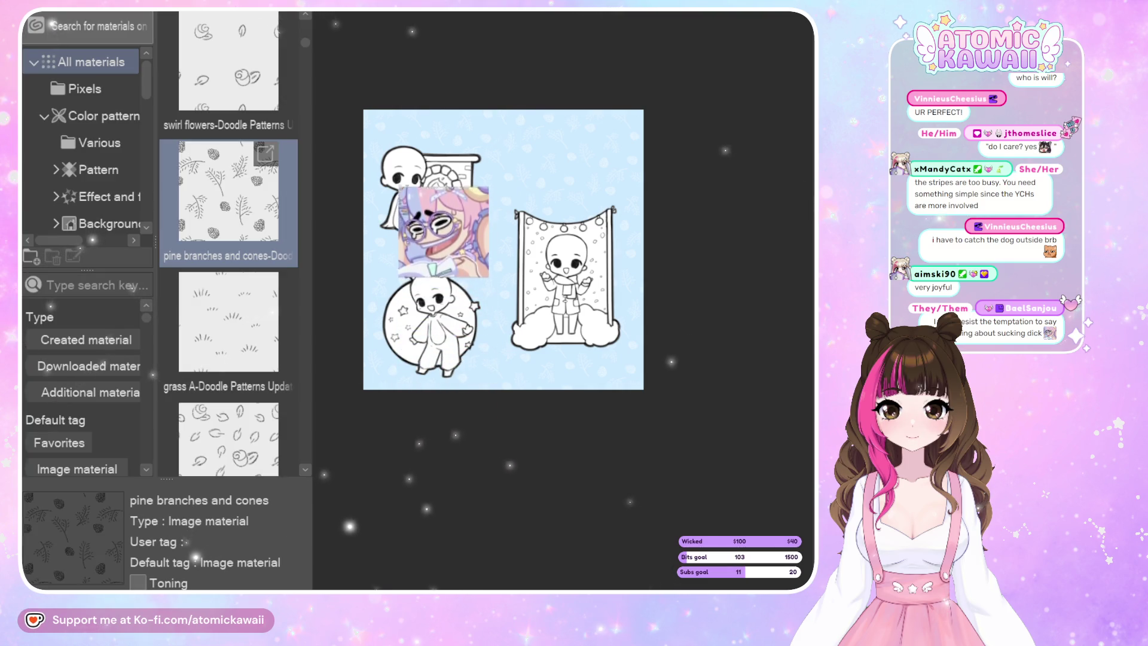
Hide the materials library to enlarge the canvas area.
scroll(541, 208, "up", 3)
scroll(541, 210, "up", 4)
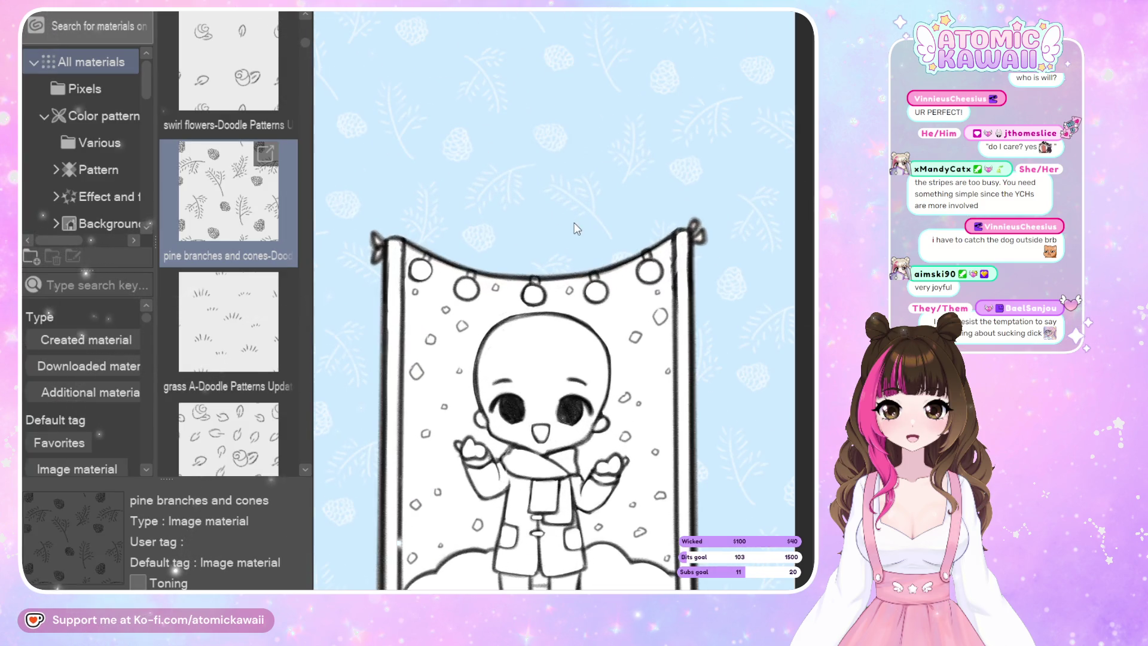
scroll(606, 257, "down", 4)
scroll(605, 257, "down", 3)
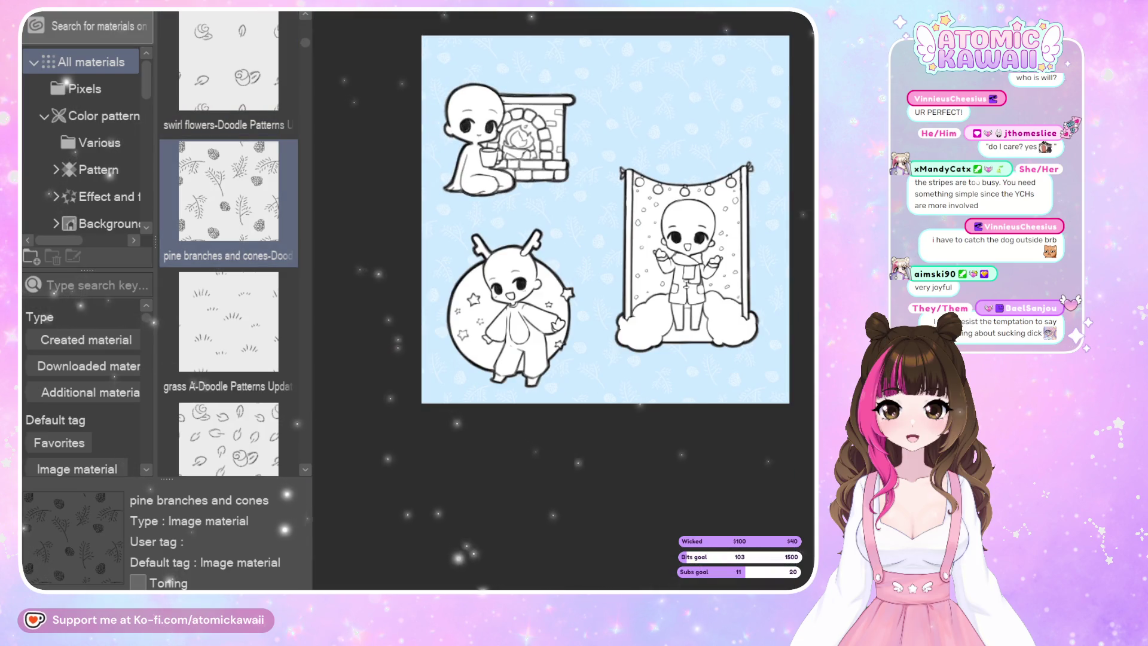
key("Tab")
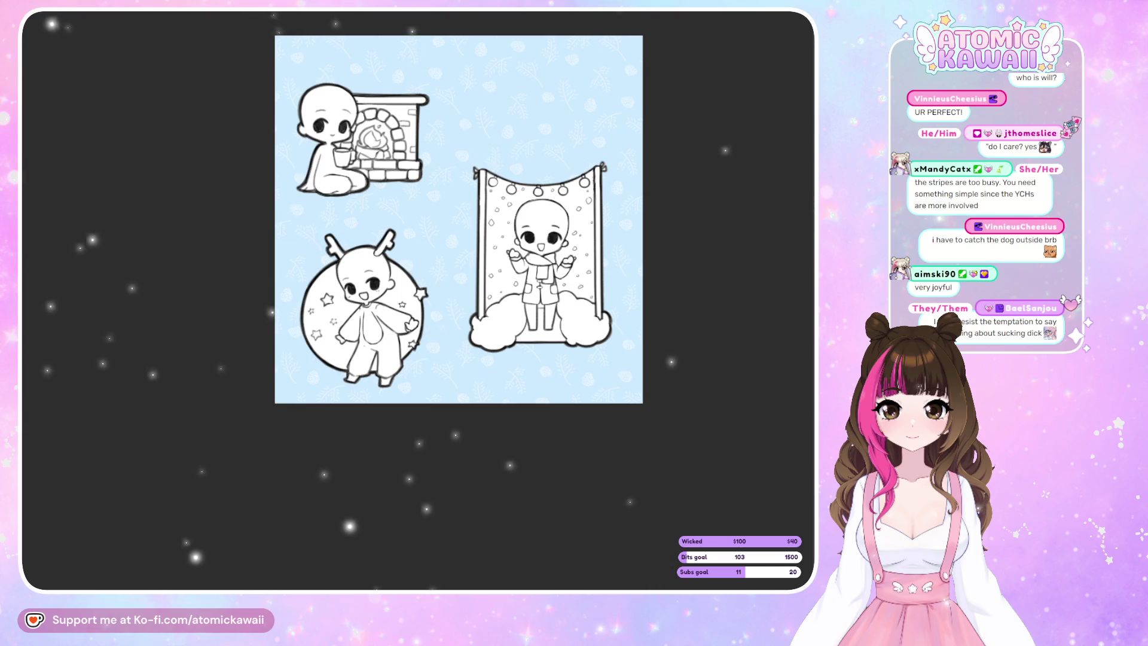
Remove the pine pattern, keeping the white character fills on light blue, and reopen the materials library.
key("ctrl+z")
key("ctrl+y")
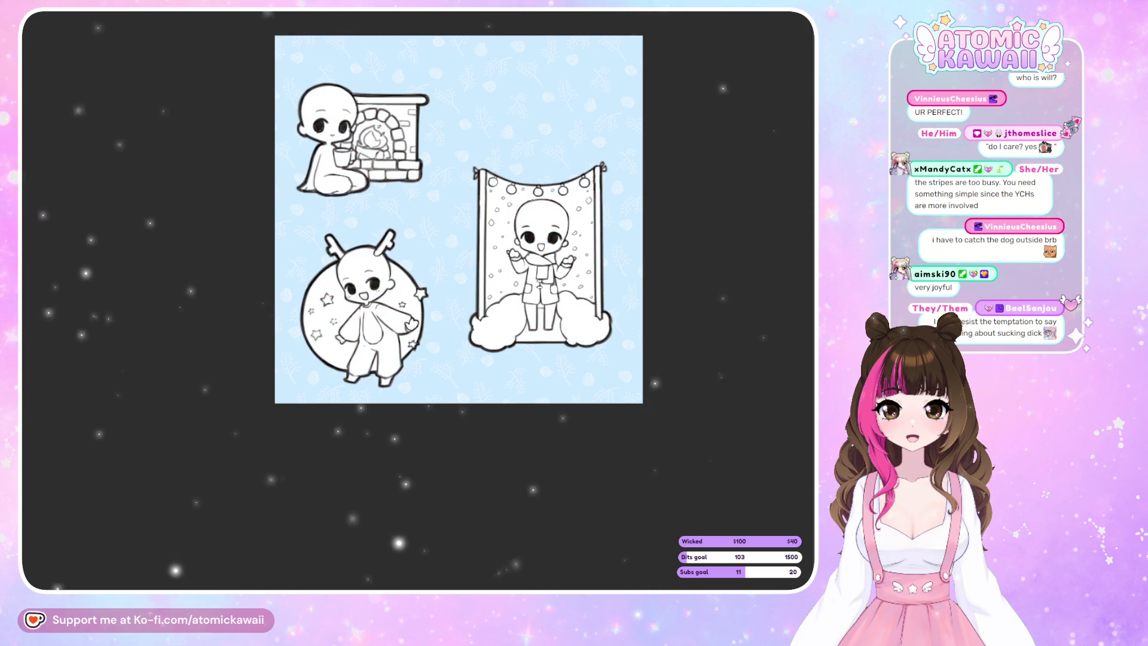
key("ctrl+z")
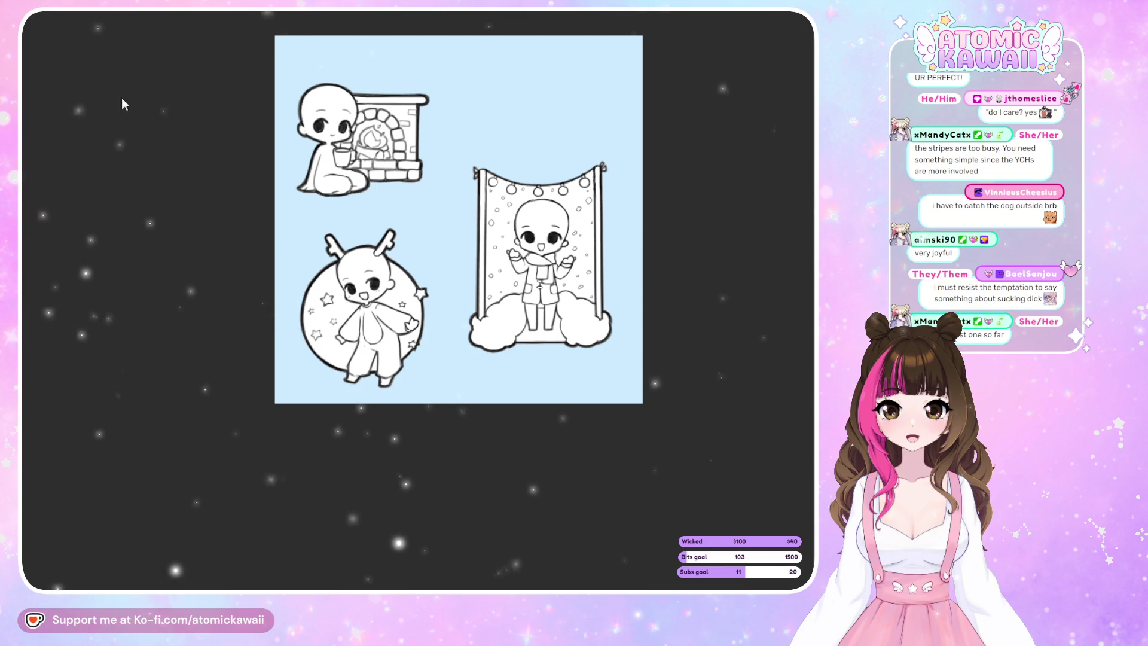
key("Tab")
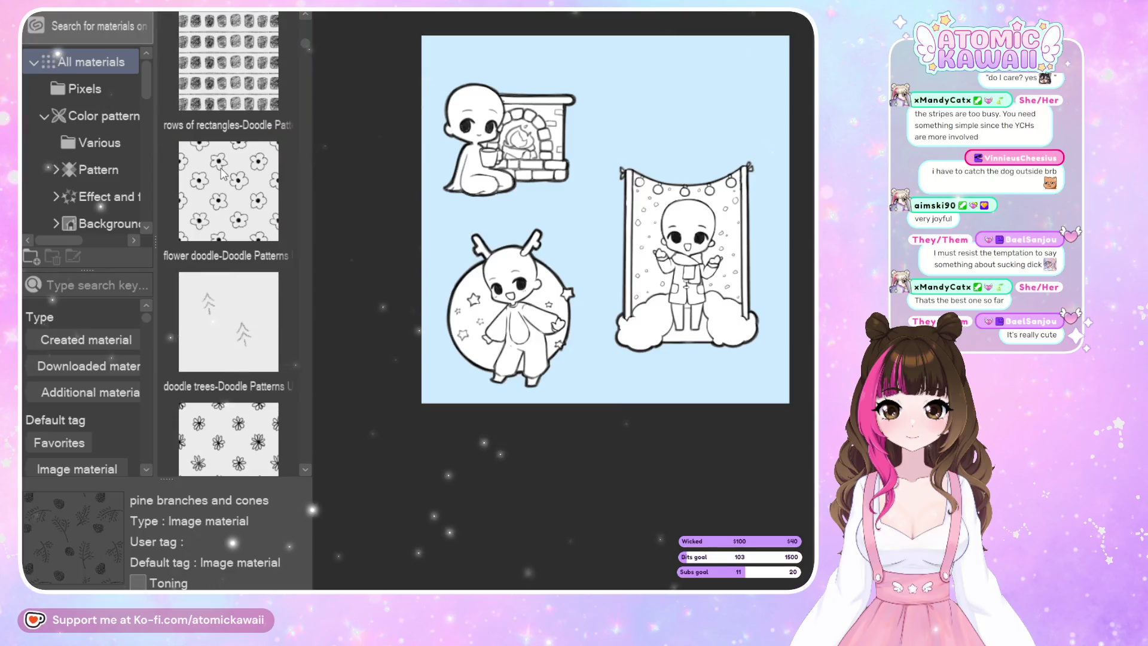
Browse down to the TSALT Pride plaid patterns and drag Demiboy Plaid onto the canvas.
scroll(221, 174, "down", 2)
scroll(224, 167, "down", 1)
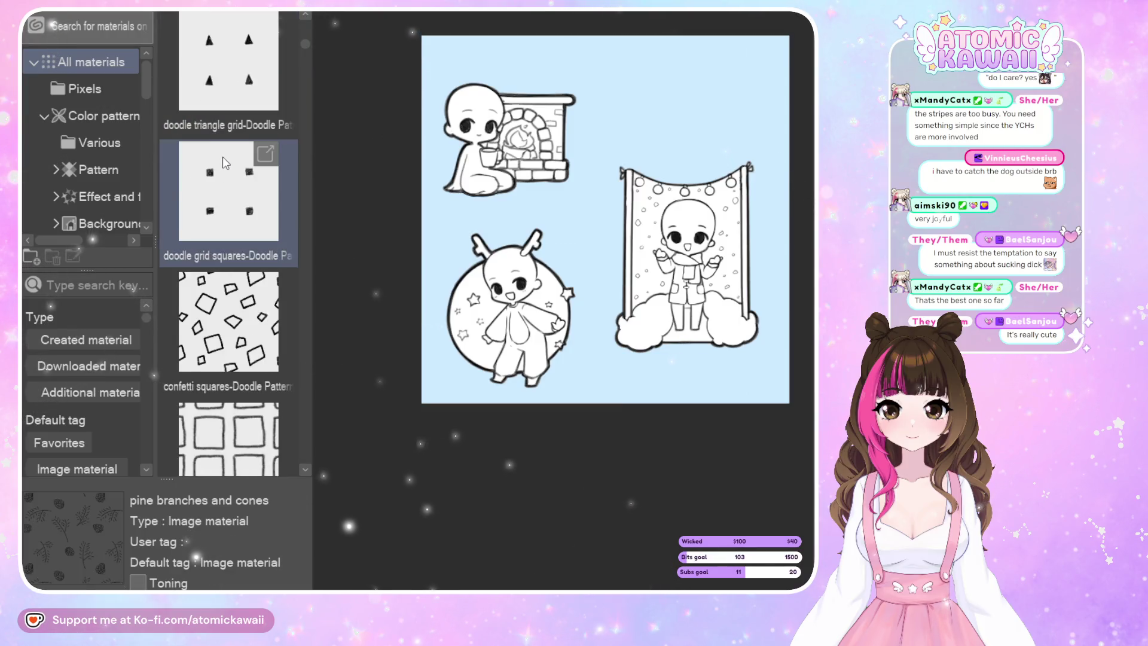
scroll(224, 163, "down", 2)
scroll(225, 163, "down", 3)
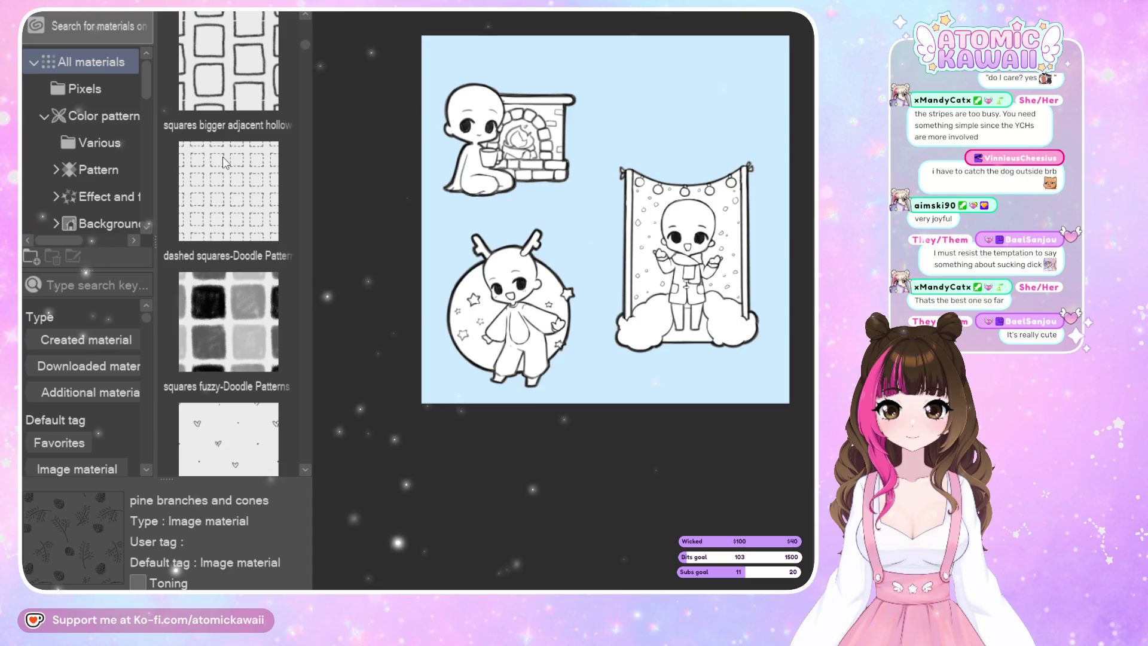
scroll(225, 162, "down", 2)
scroll(225, 163, "down", 1)
scroll(225, 163, "down", 1)
scroll(225, 162, "down", 1)
scroll(226, 164, "down", 1)
scroll(228, 165, "down", 1)
scroll(228, 166, "down", 1)
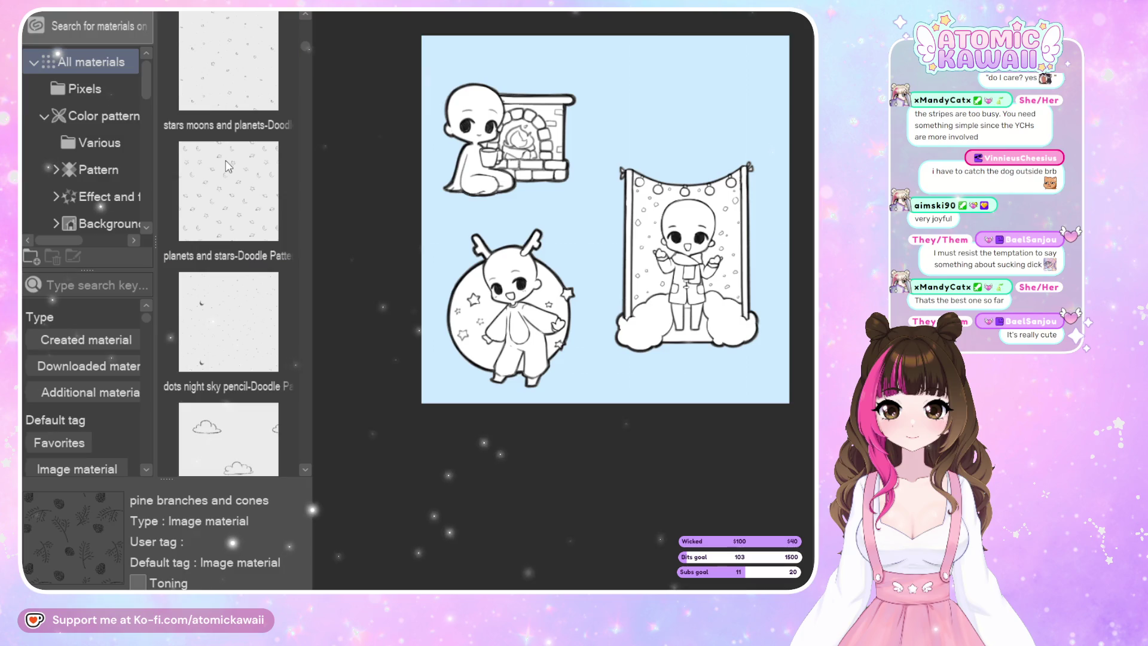
scroll(231, 163, "down", 2)
scroll(231, 163, "down", 1)
scroll(232, 163, "down", 2)
scroll(232, 164, "down", 2)
scroll(230, 164, "down", 2)
scroll(231, 164, "down", 1)
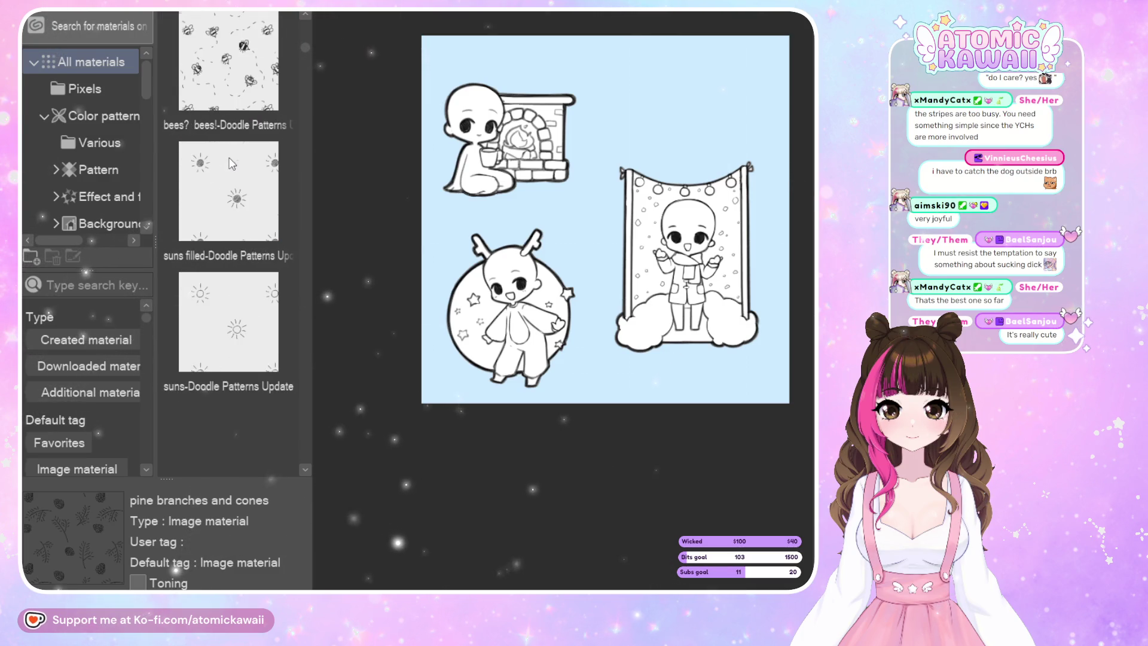
scroll(235, 165, "down", 2)
scroll(237, 167, "down", 2)
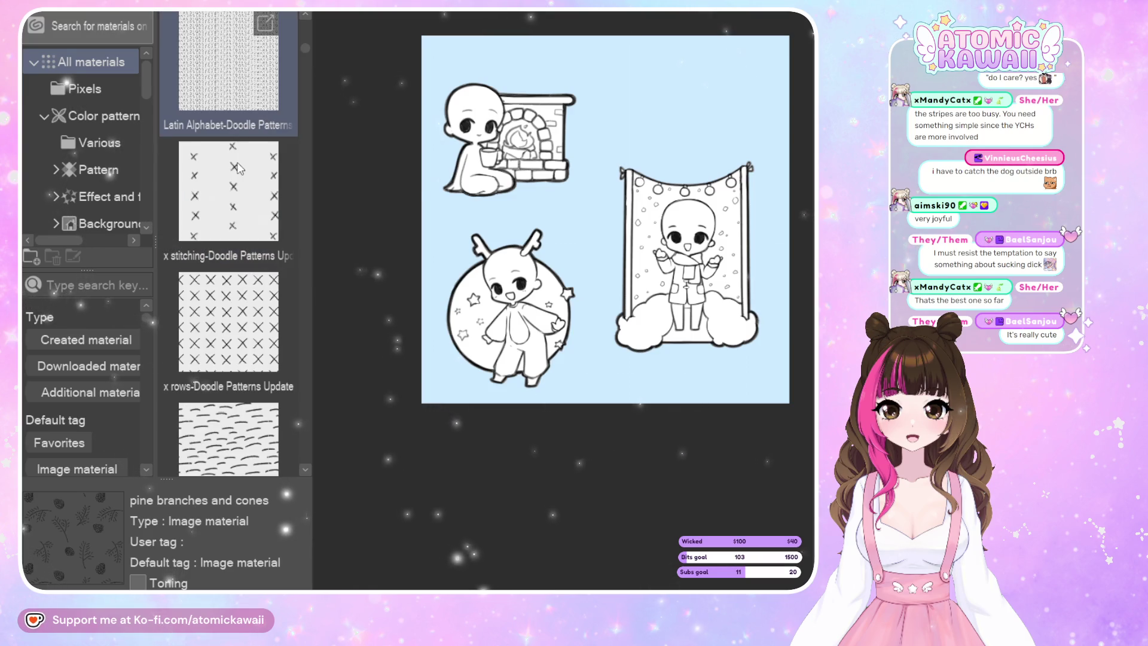
scroll(238, 168, "down", 2)
scroll(238, 174, "down", 2)
scroll(236, 182, "down", 2)
scroll(233, 191, "down", 2)
scroll(231, 200, "down", 2)
scroll(232, 208, "down", 2)
scroll(235, 212, "down", 2)
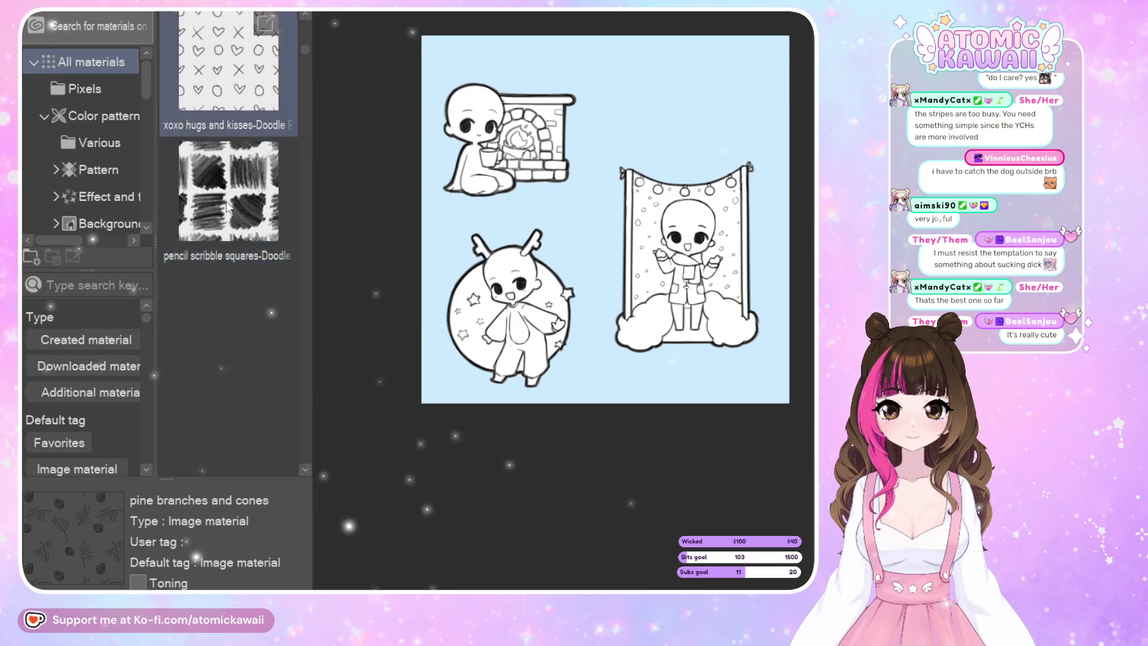
scroll(238, 215, "down", 2)
scroll(241, 219, "down", 2)
scroll(243, 215, "down", 2)
scroll(245, 224, "down", 1)
scroll(247, 238, "down", 3)
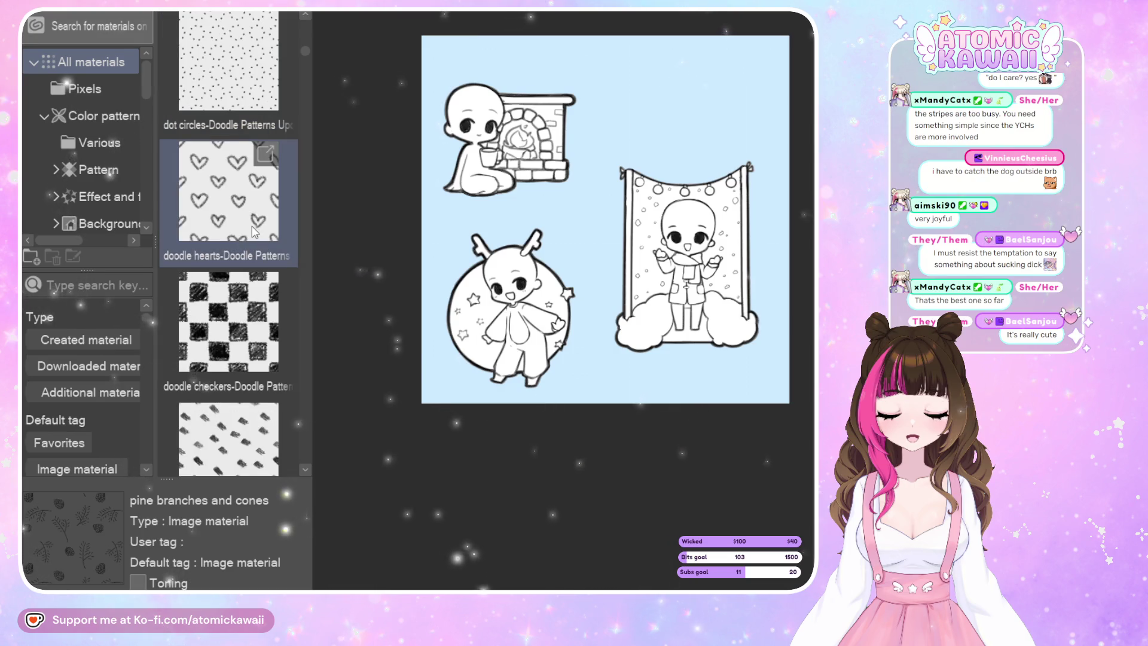
scroll(226, 212, "down", 2)
scroll(227, 210, "down", 2)
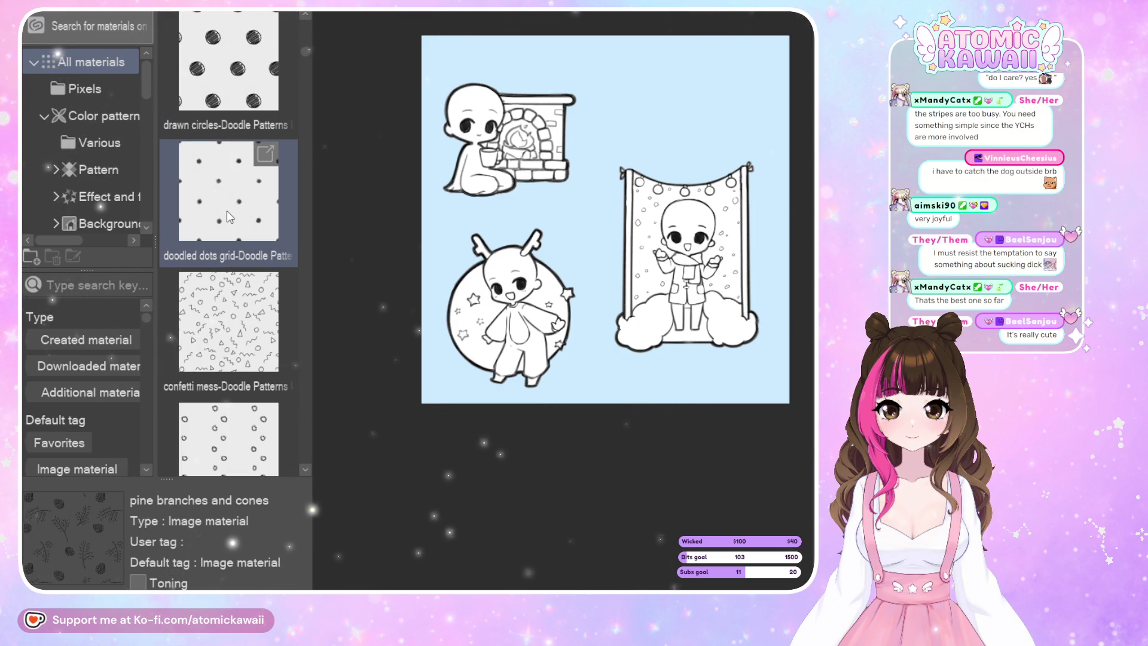
scroll(227, 211, "down", 2)
scroll(228, 211, "down", 2)
scroll(236, 216, "down", 2)
scroll(243, 223, "down", 3)
scroll(244, 222, "down", 3)
scroll(244, 226, "down", 3)
scroll(244, 226, "down", 2)
scroll(245, 226, "down", 2)
scroll(244, 227, "down", 2)
scroll(245, 229, "down", 3)
scroll(244, 229, "down", 2)
scroll(244, 229, "down", 3)
scroll(244, 229, "down", 2)
scroll(240, 223, "down", 3)
scroll(240, 223, "down", 3)
scroll(240, 224, "down", 2)
scroll(241, 232, "down", 2)
scroll(242, 235, "down", 2)
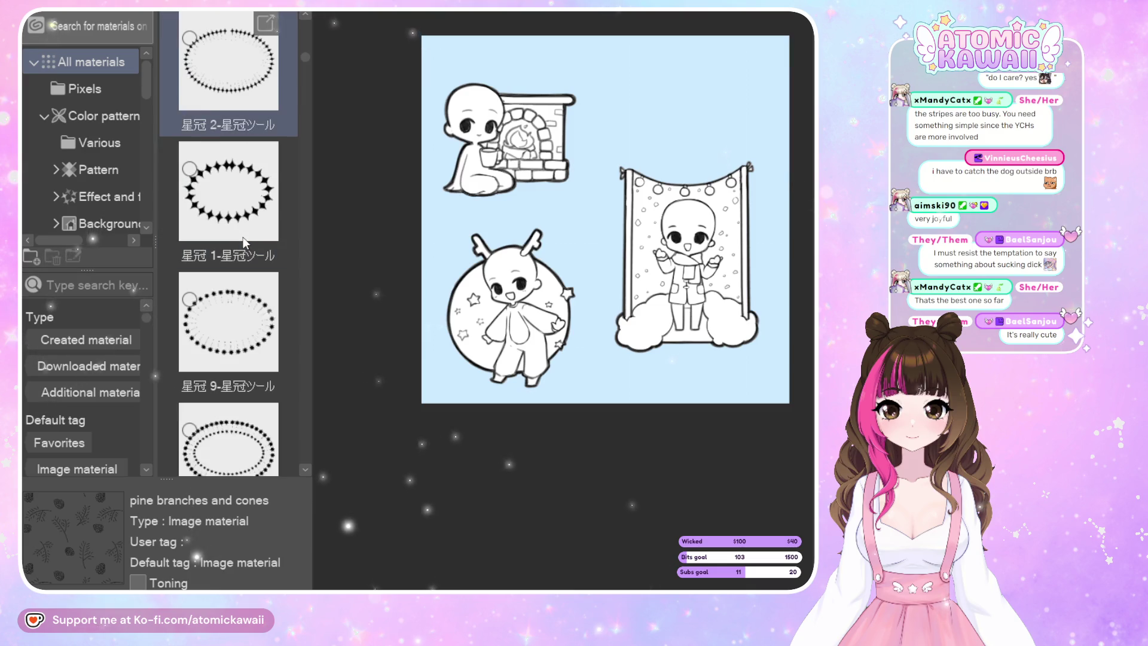
scroll(242, 236, "down", 3)
scroll(243, 240, "down", 2)
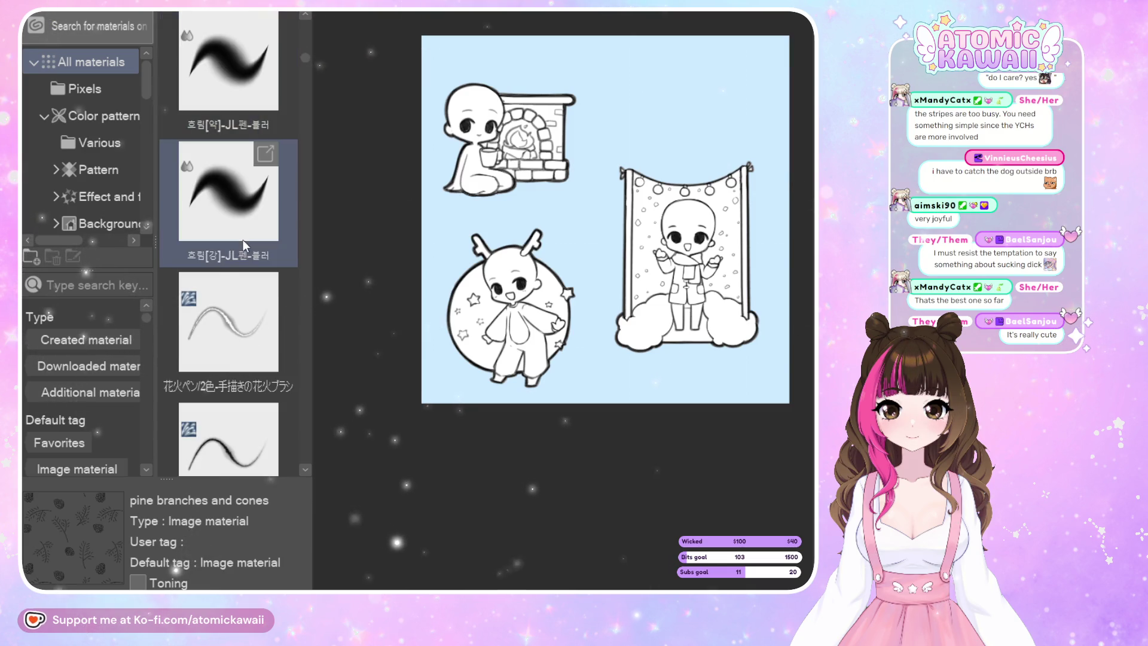
scroll(243, 242, "down", 2)
scroll(242, 245, "down", 2)
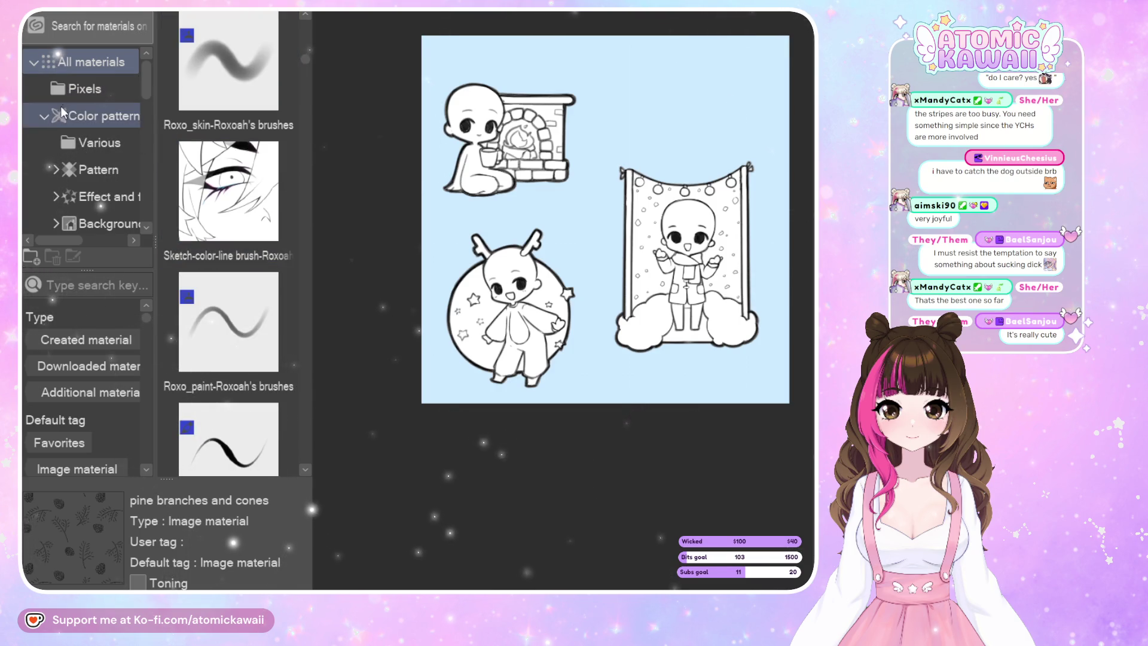
scroll(249, 234, "down", 1)
scroll(249, 234, "down", 2)
scroll(228, 238, "down", 1)
scroll(226, 239, "down", 1)
scroll(226, 239, "down", 2)
scroll(225, 234, "down", 2)
scroll(224, 235, "down", 2)
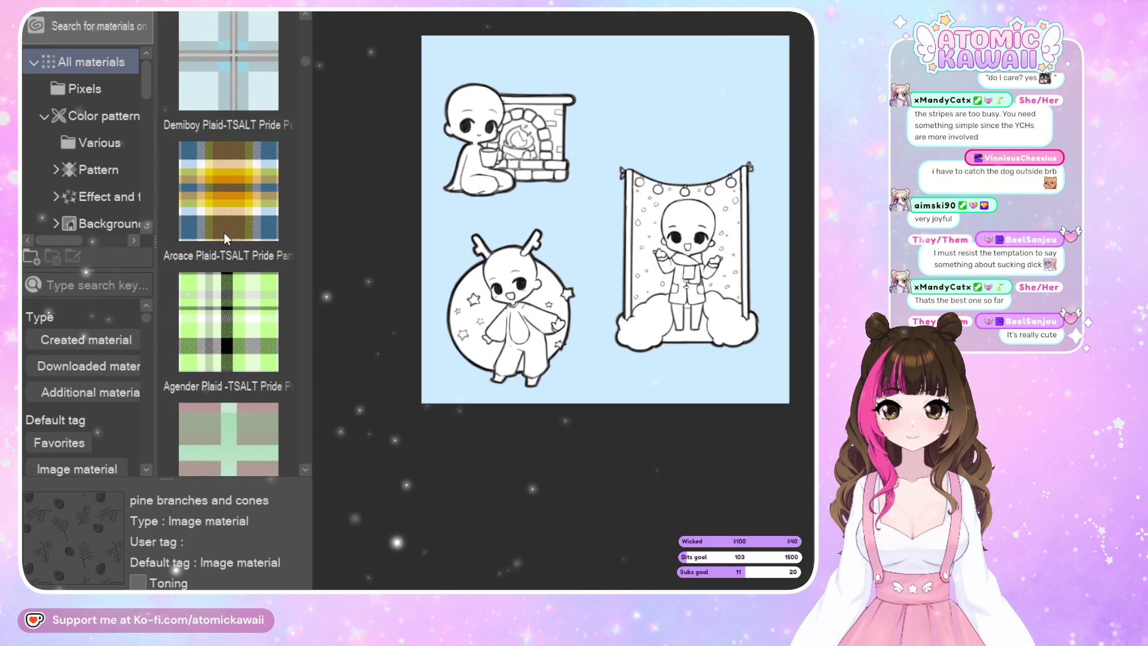
scroll(223, 232, "down", 2)
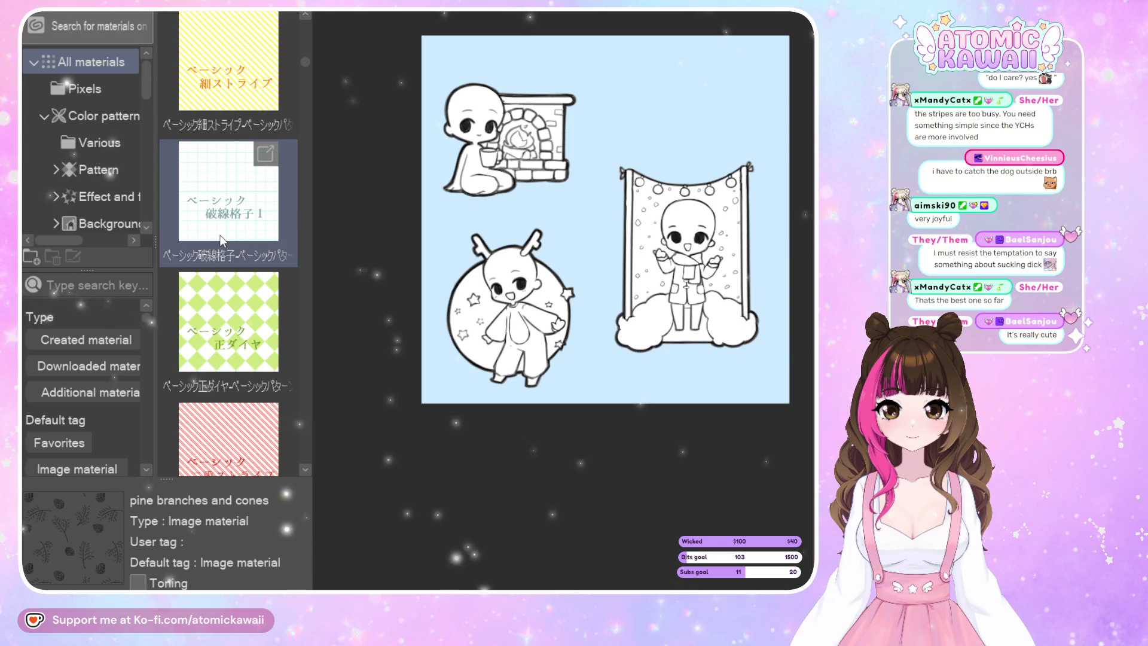
scroll(232, 221, "up", 1)
scroll(236, 228, "up", 2)
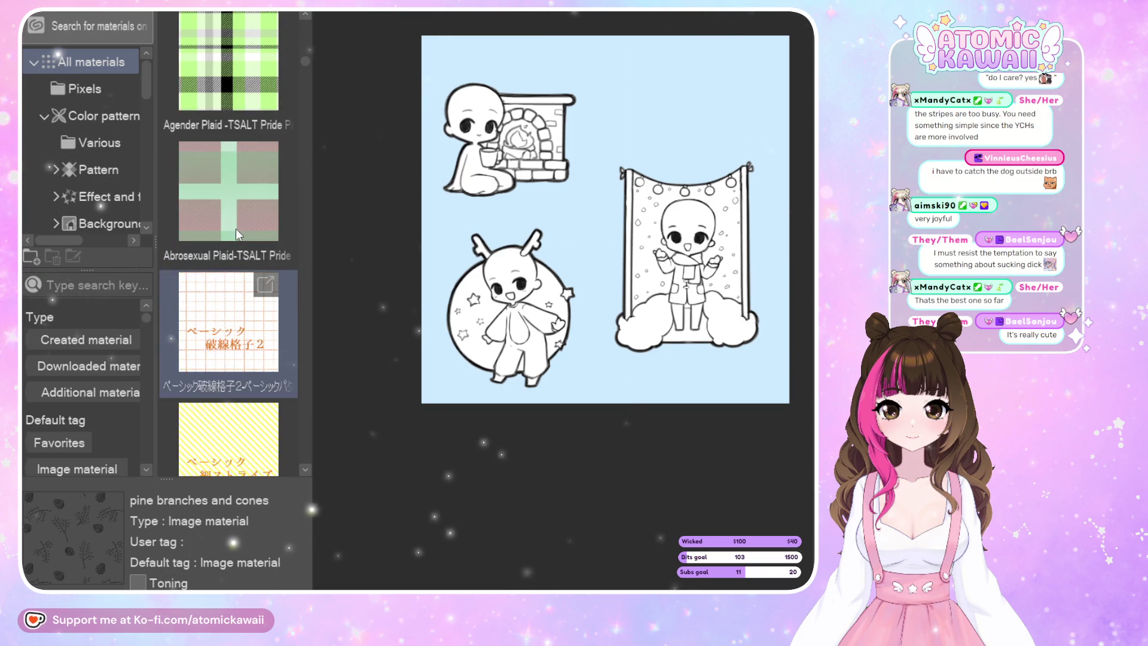
scroll(238, 226, "up", 2)
scroll(239, 228, "down", 2)
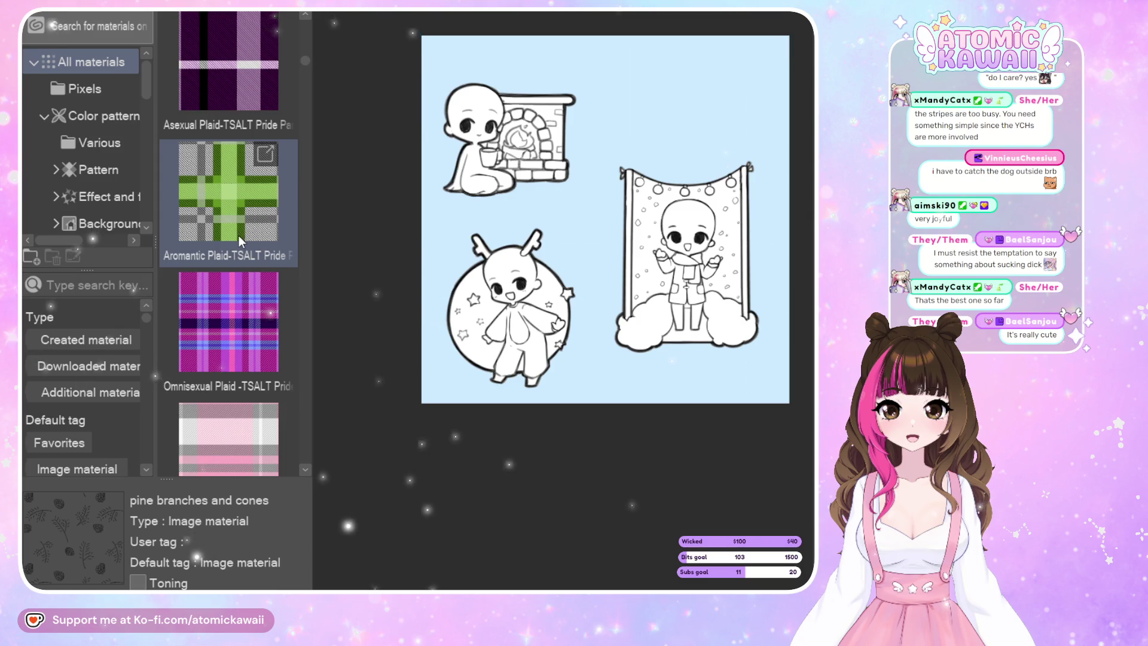
scroll(240, 239, "up", 2)
left_click_drag(245, 338, 522, 323)
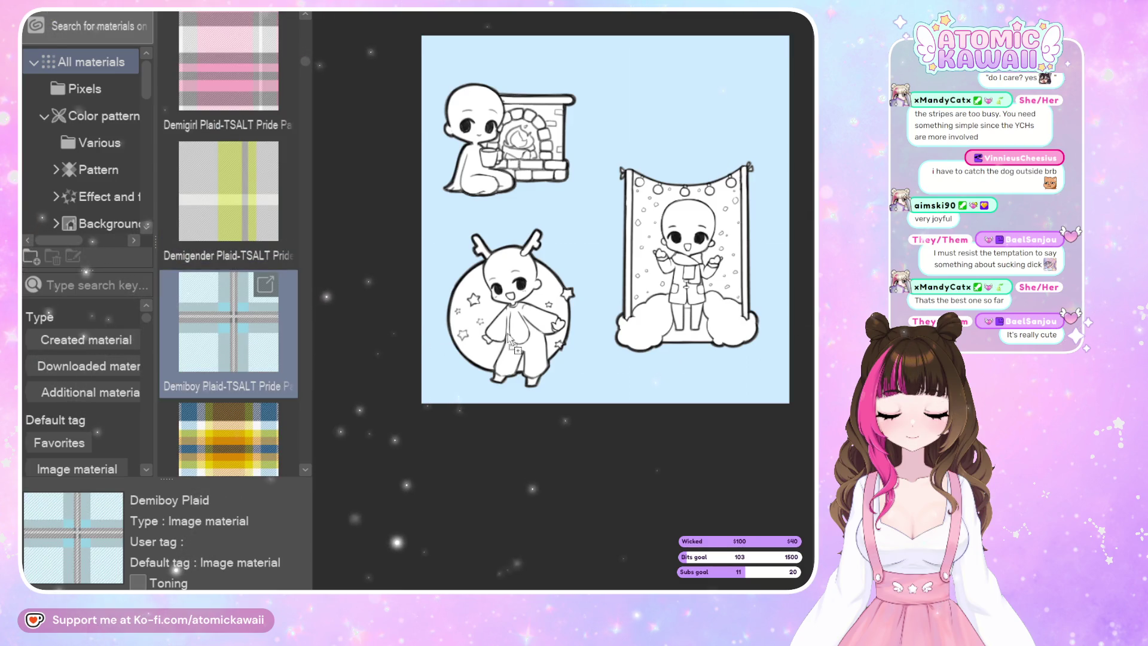
mouse_move(424, 422)
left_mouse_down()
mouse_move(545, 253)
mouse_move(567, 293)
left_mouse_up()
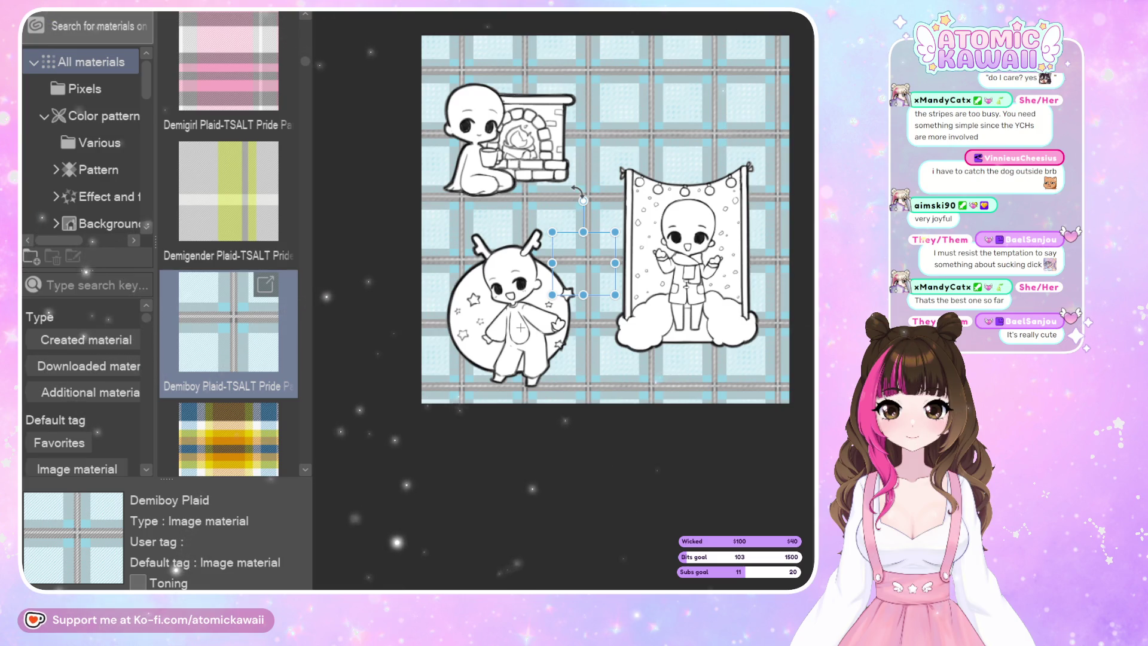
left_click_drag(578, 192, 474, 208)
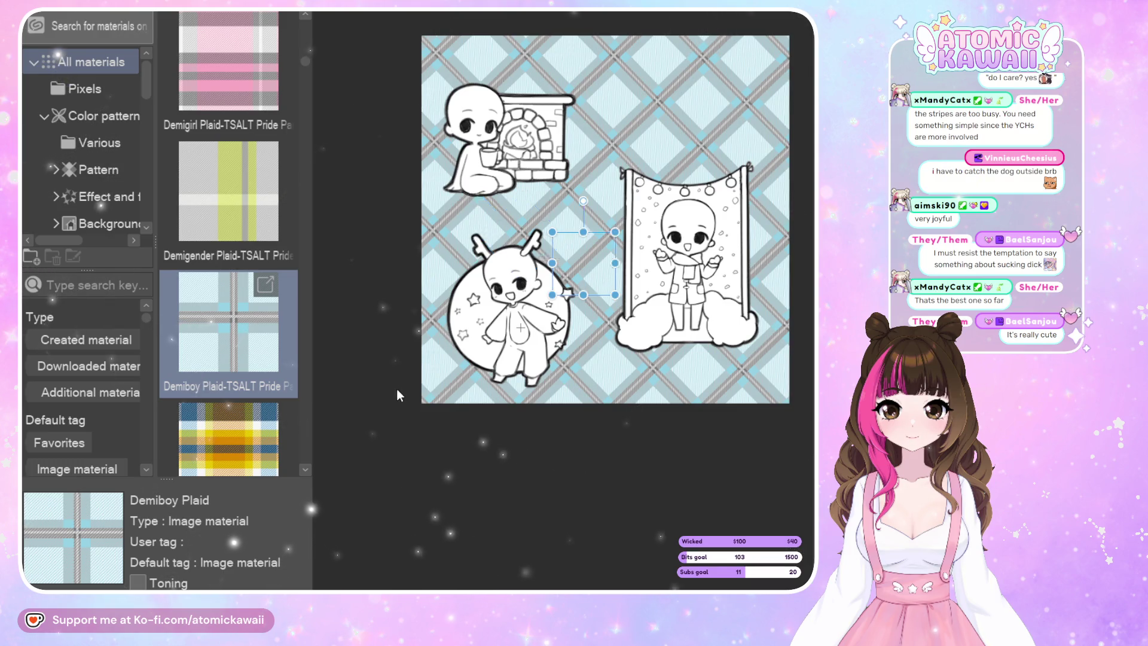
key("ctrl+z")
key("ctrl+z")
scroll(239, 353, "down", 1)
scroll(239, 353, "down", 1)
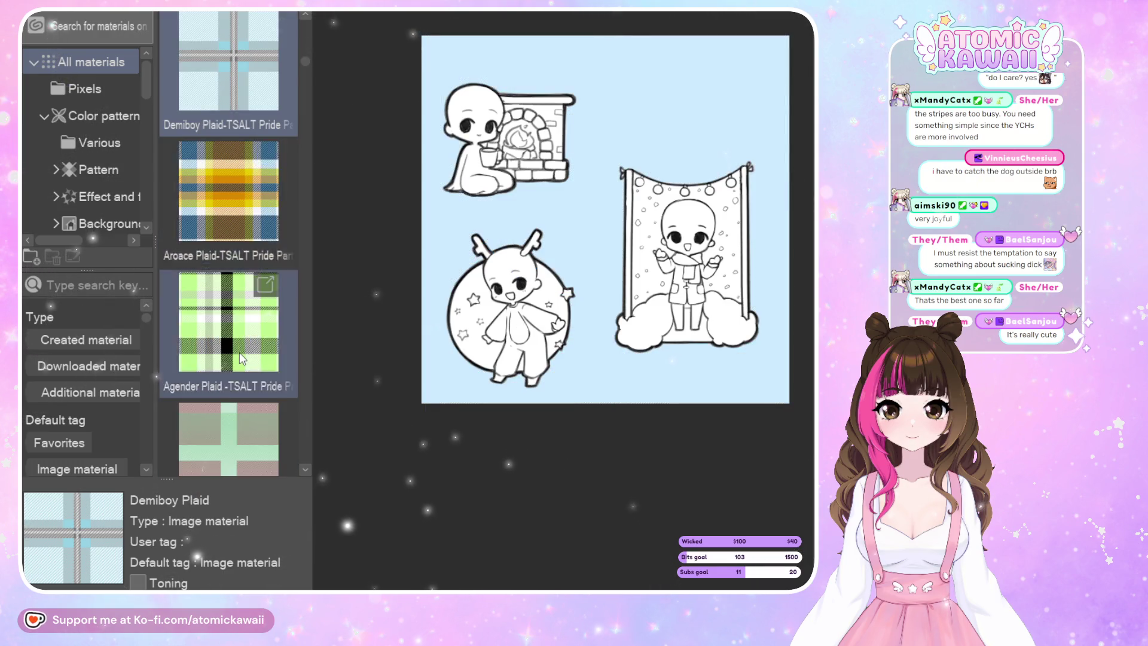
scroll(239, 353, "down", 1)
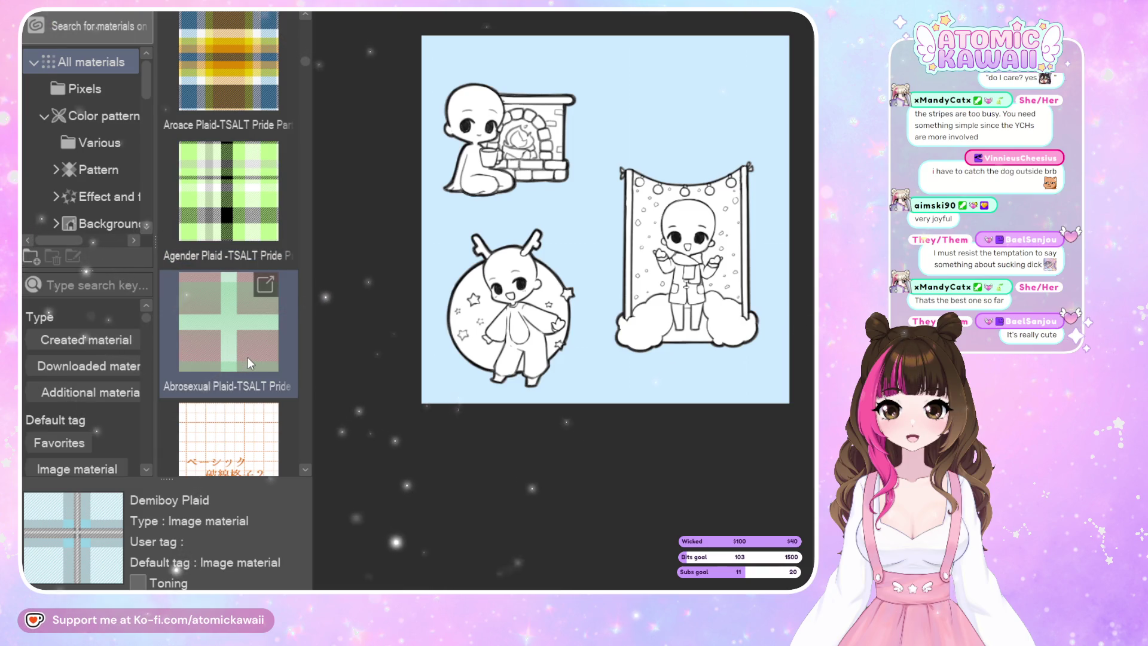
scroll(247, 357, "down", 1)
scroll(255, 369, "down", 1)
scroll(253, 372, "down", 1)
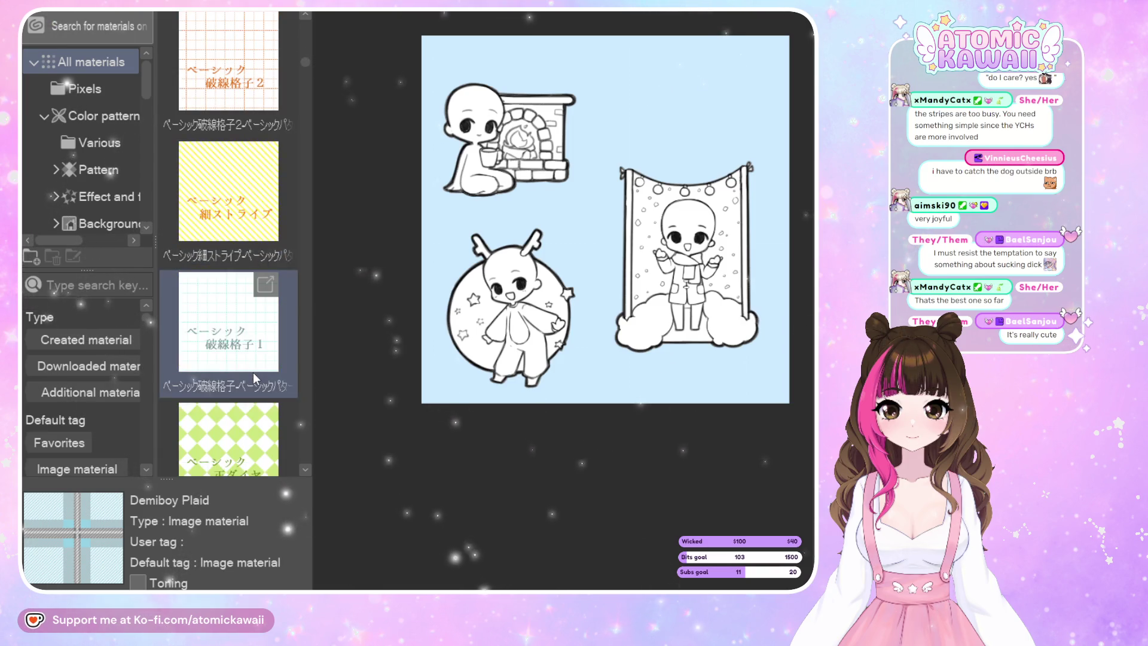
scroll(252, 374, "down", 2)
scroll(250, 373, "down", 2)
scroll(250, 373, "down", 2)
scroll(250, 373, "down", 2)
scroll(250, 373, "down", 3)
scroll(250, 373, "down", 3)
scroll(250, 373, "down", 3)
scroll(250, 373, "down", 3)
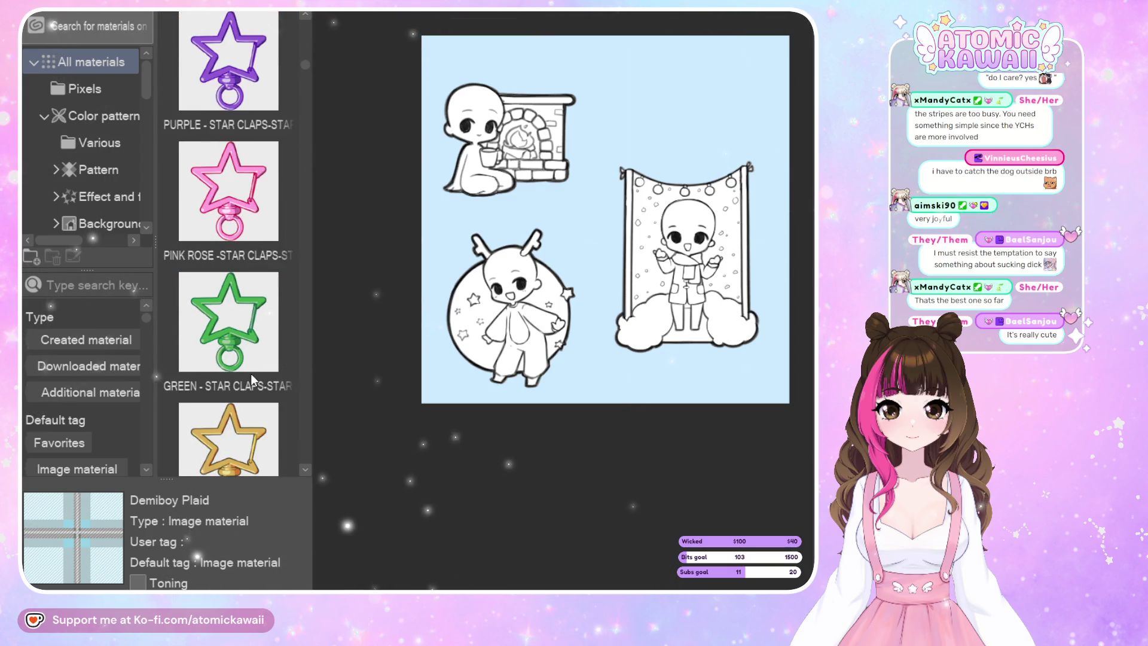
scroll(250, 373, "down", 3)
scroll(298, 429, "down", 4)
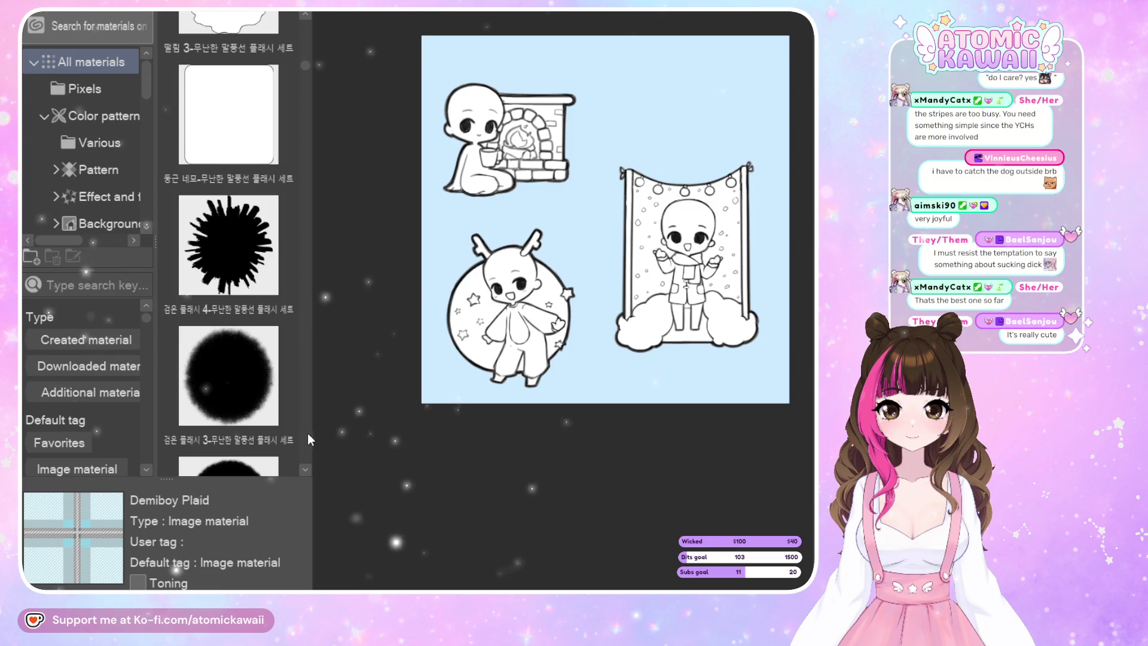
scroll(306, 435, "down", 2)
scroll(307, 435, "down", 2)
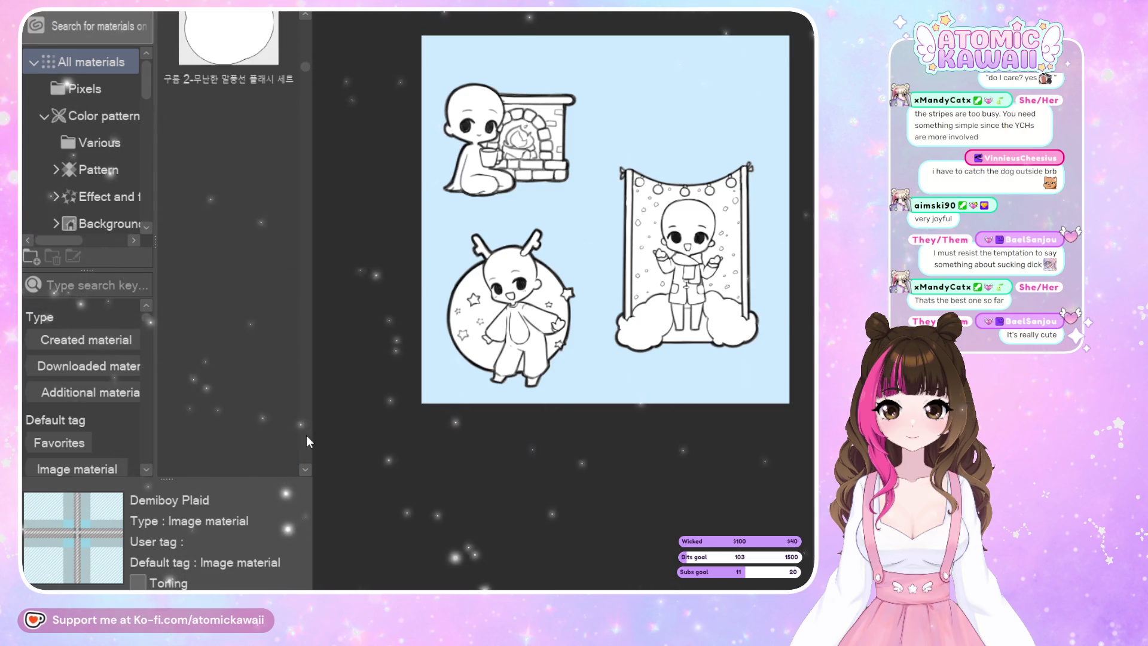
scroll(307, 435, "down", 2)
scroll(307, 435, "down", 2)
scroll(306, 435, "down", 3)
scroll(304, 436, "down", 2)
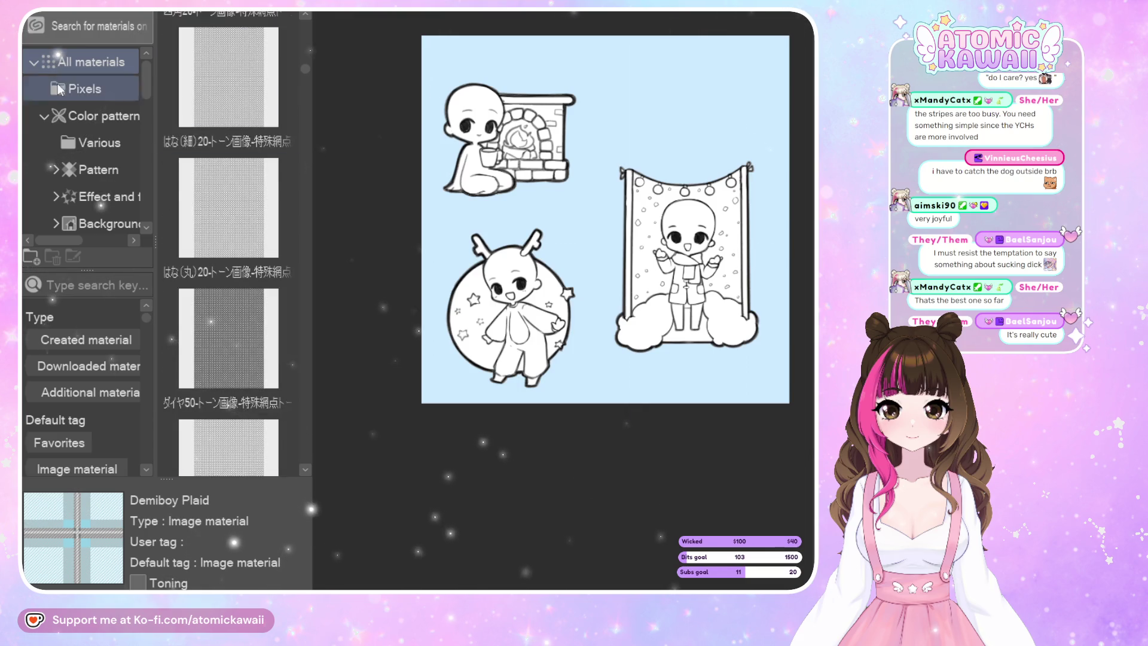
scroll(69, 170, "down", 2)
left_click(69, 177)
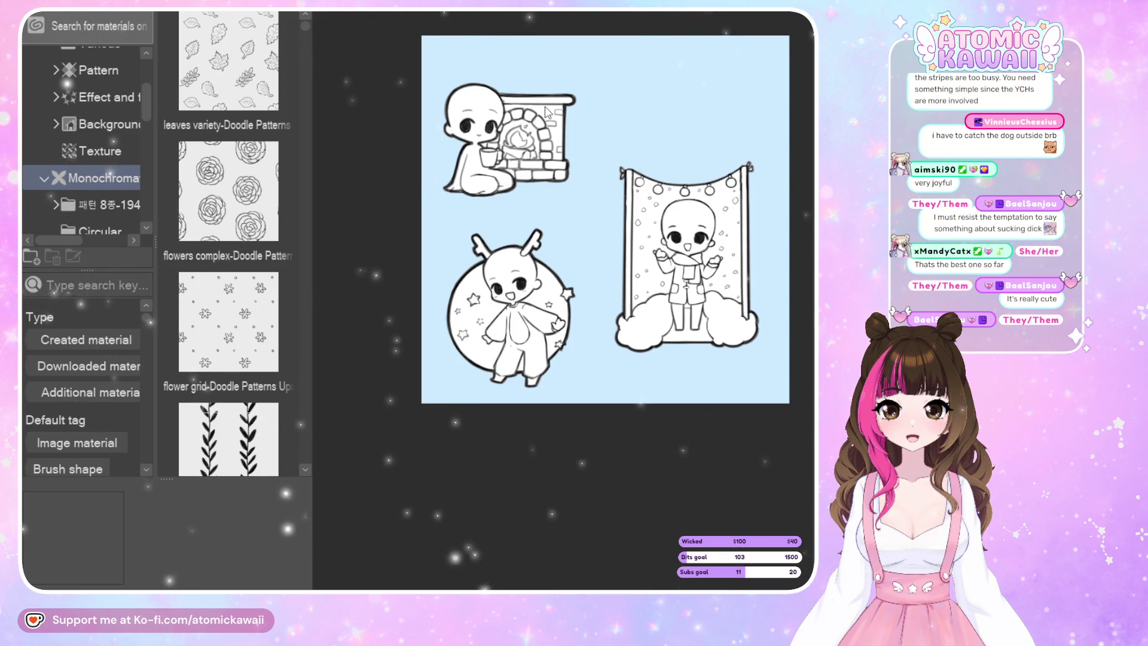
scroll(239, 220, "down", 2)
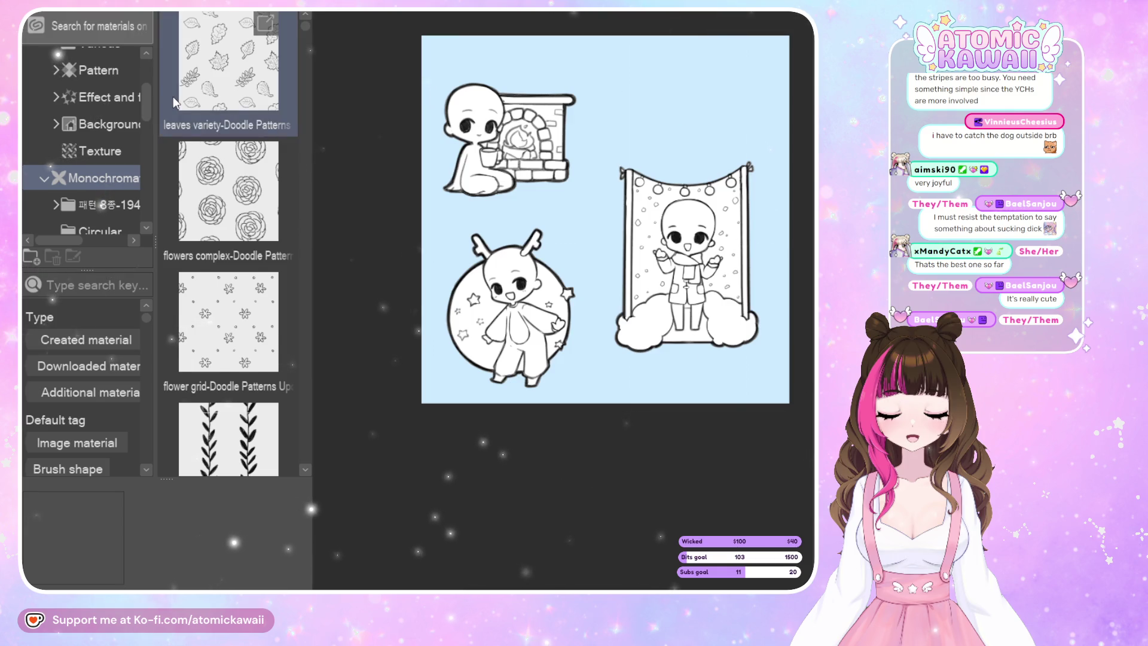
scroll(239, 220, "down", 2)
scroll(239, 220, "down", 2)
scroll(239, 220, "down", 2)
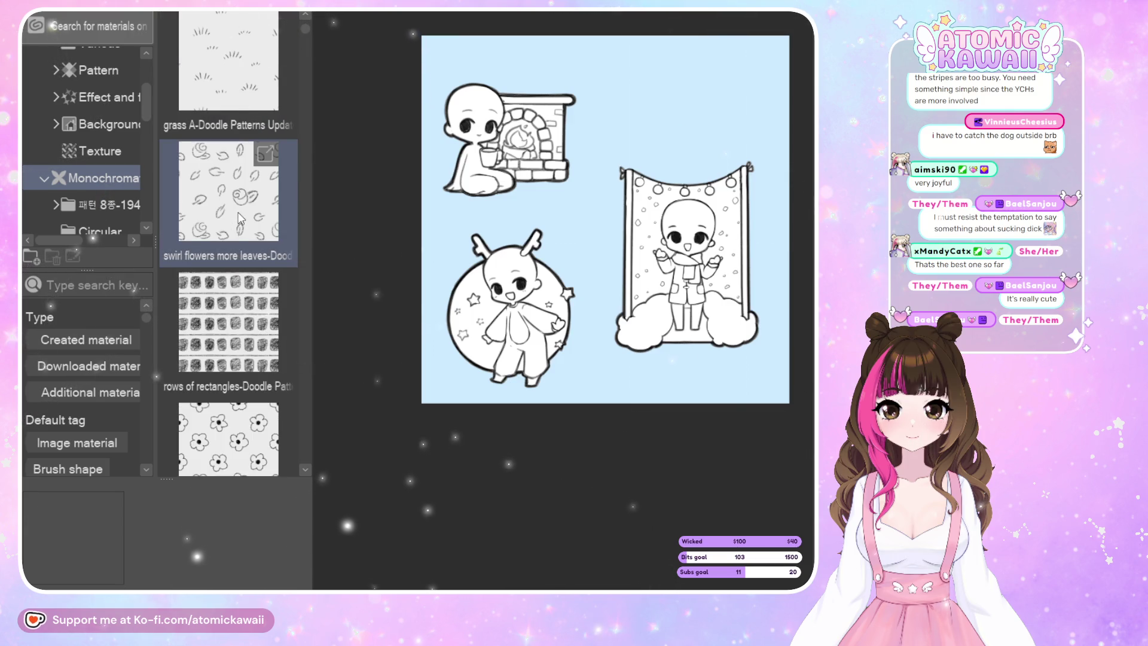
scroll(239, 219, "down", 2)
scroll(239, 219, "down", 2)
scroll(242, 215, "down", 2)
scroll(246, 209, "down", 3)
scroll(244, 203, "down", 3)
scroll(245, 206, "down", 3)
scroll(251, 251, "down", 3)
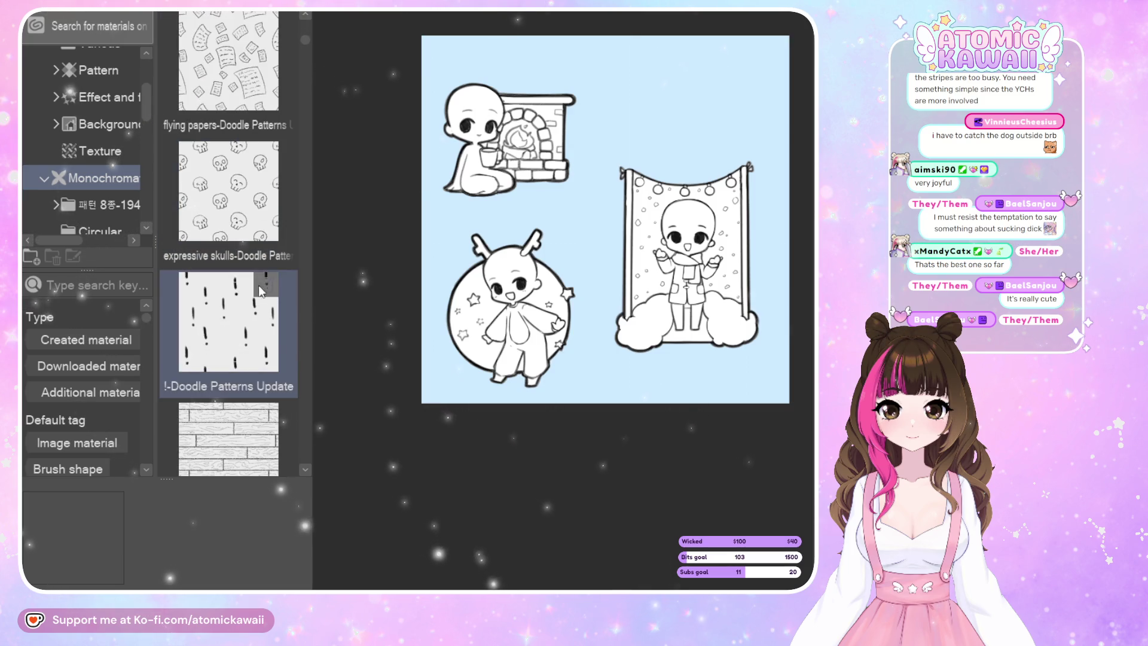
left_click(298, 457)
scroll(299, 456, "down", 3)
scroll(302, 453, "down", 3)
scroll(303, 453, "down", 3)
scroll(303, 453, "down", 3)
scroll(303, 453, "down", 3)
scroll(303, 453, "down", 3)
scroll(303, 454, "down", 3)
scroll(304, 449, "down", 3)
scroll(303, 450, "down", 3)
scroll(303, 450, "down", 3)
scroll(303, 450, "down", 3)
scroll(303, 449, "down", 3)
scroll(303, 449, "down", 3)
scroll(303, 448, "down", 3)
scroll(303, 447, "down", 3)
scroll(303, 447, "down", 3)
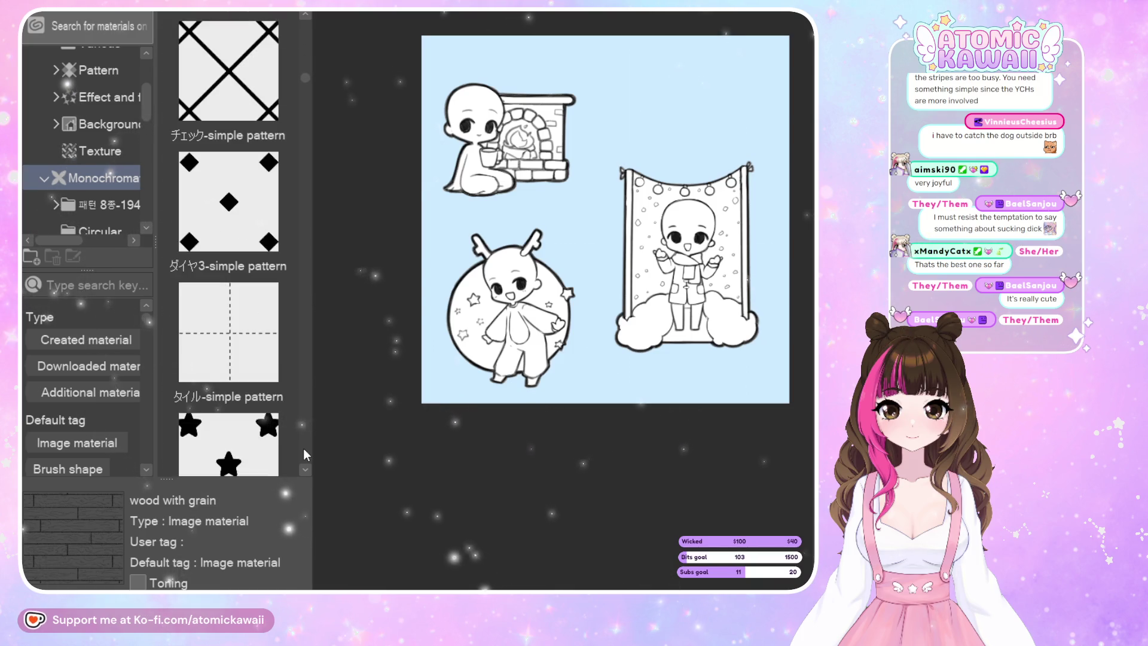
scroll(303, 447, "down", 3)
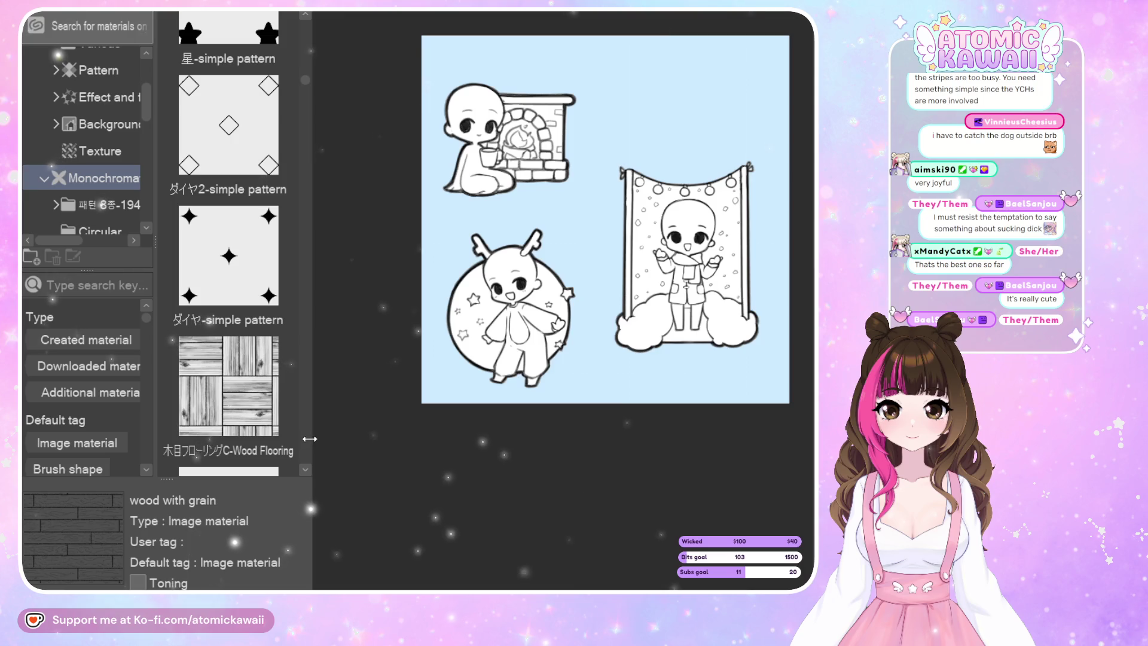
scroll(303, 440, "down", 3)
scroll(303, 440, "down", 1)
scroll(304, 440, "down", 2)
scroll(304, 441, "down", 2)
scroll(303, 439, "down", 2)
scroll(303, 439, "down", 2)
scroll(304, 439, "down", 3)
scroll(304, 438, "down", 3)
scroll(303, 436, "up", 3)
scroll(303, 437, "up", 3)
scroll(303, 435, "up", 3)
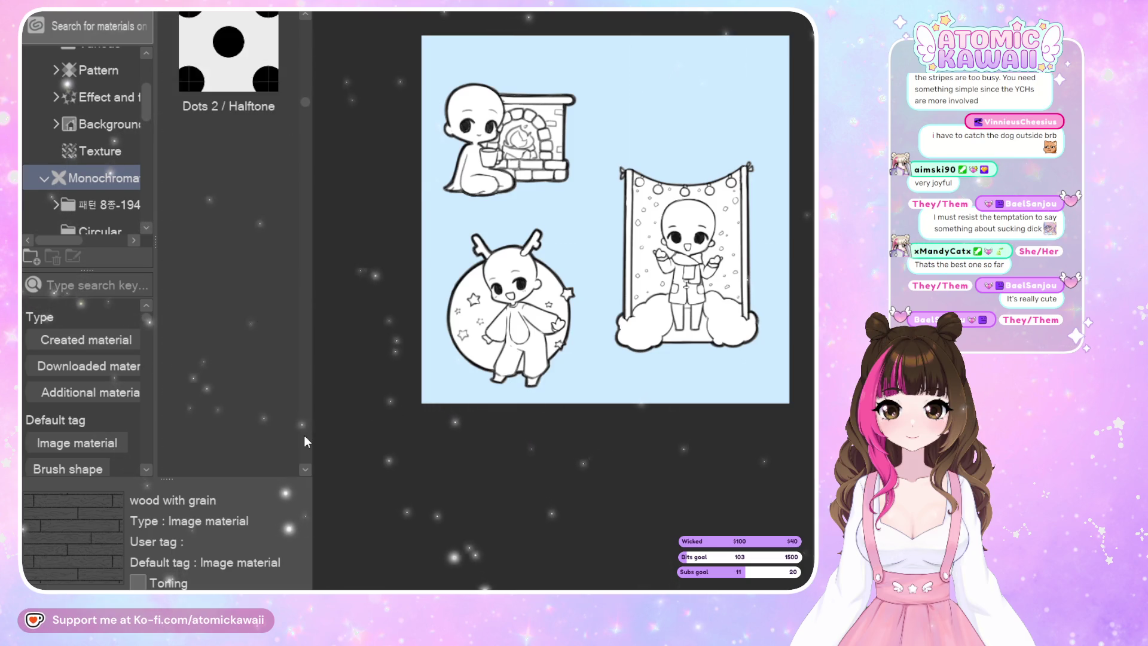
scroll(304, 435, "up", 2)
scroll(304, 436, "up", 3)
scroll(304, 435, "up", 3)
scroll(304, 436, "up", 3)
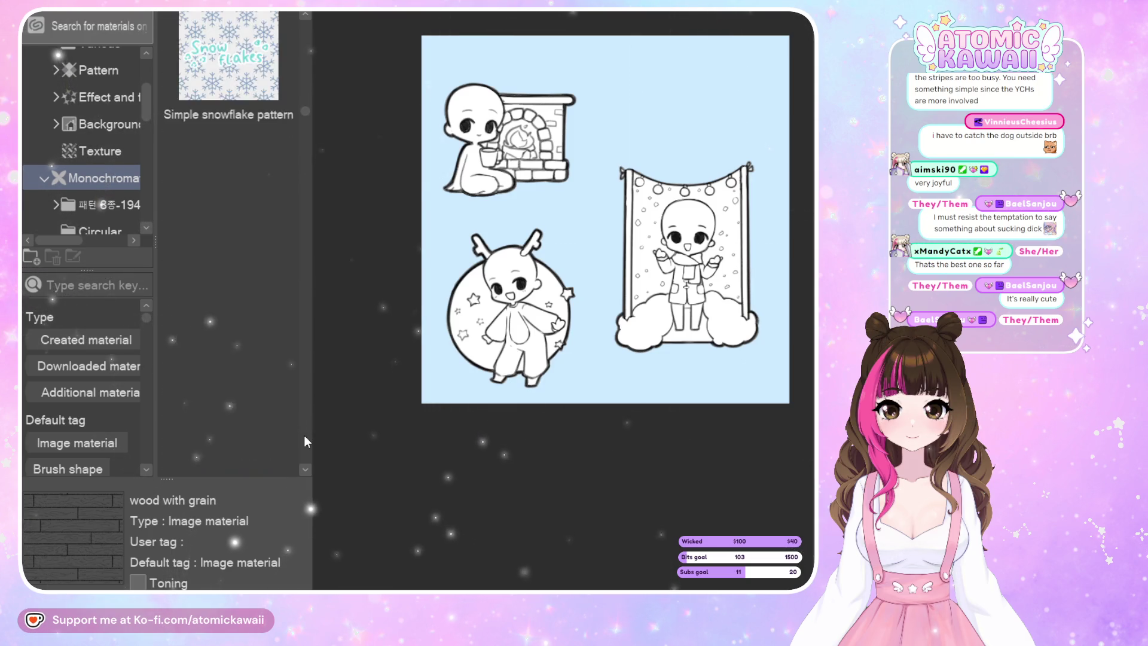
scroll(304, 435, "up", 3)
scroll(302, 436, "up", 3)
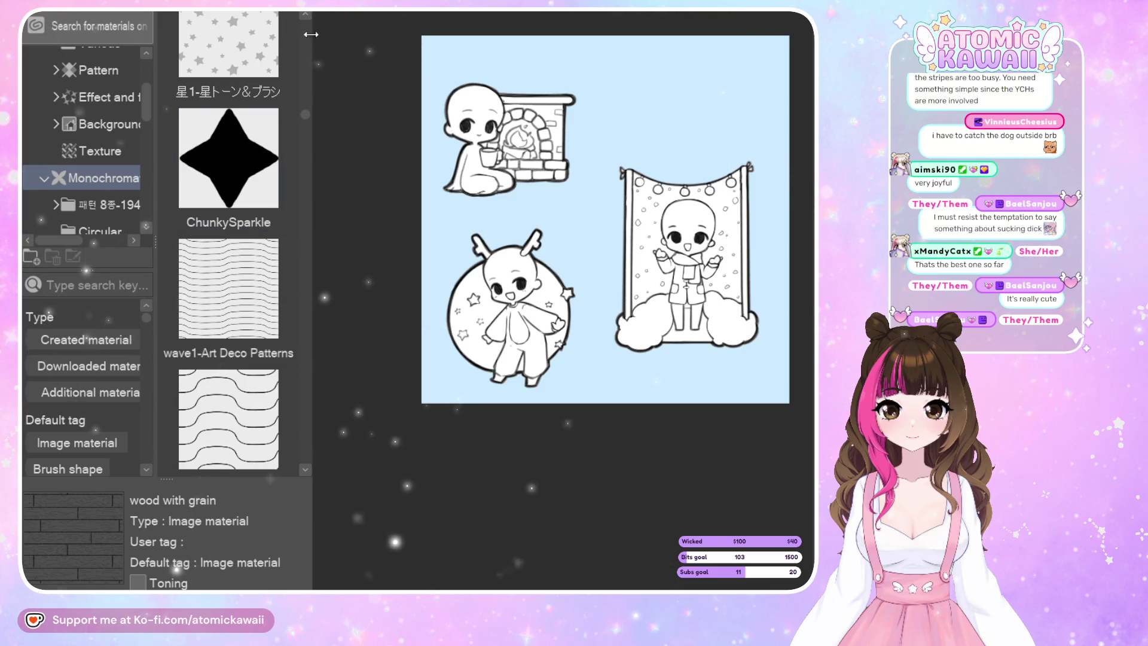
left_click(302, 58)
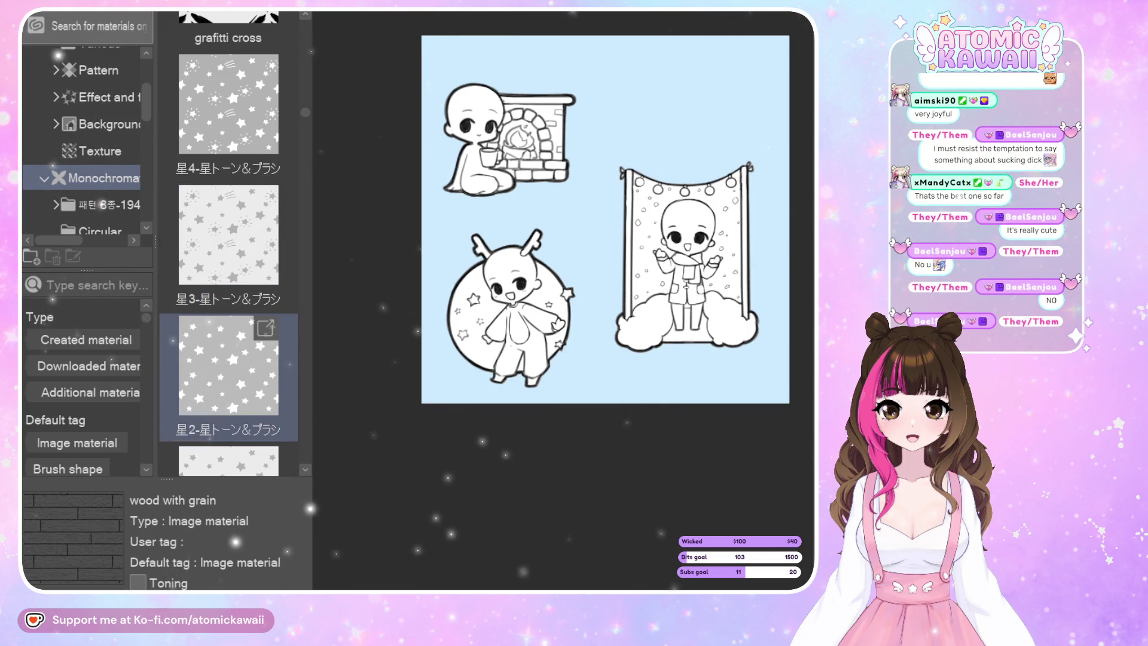
scroll(228, 251, "down", 1)
scroll(229, 251, "down", 1)
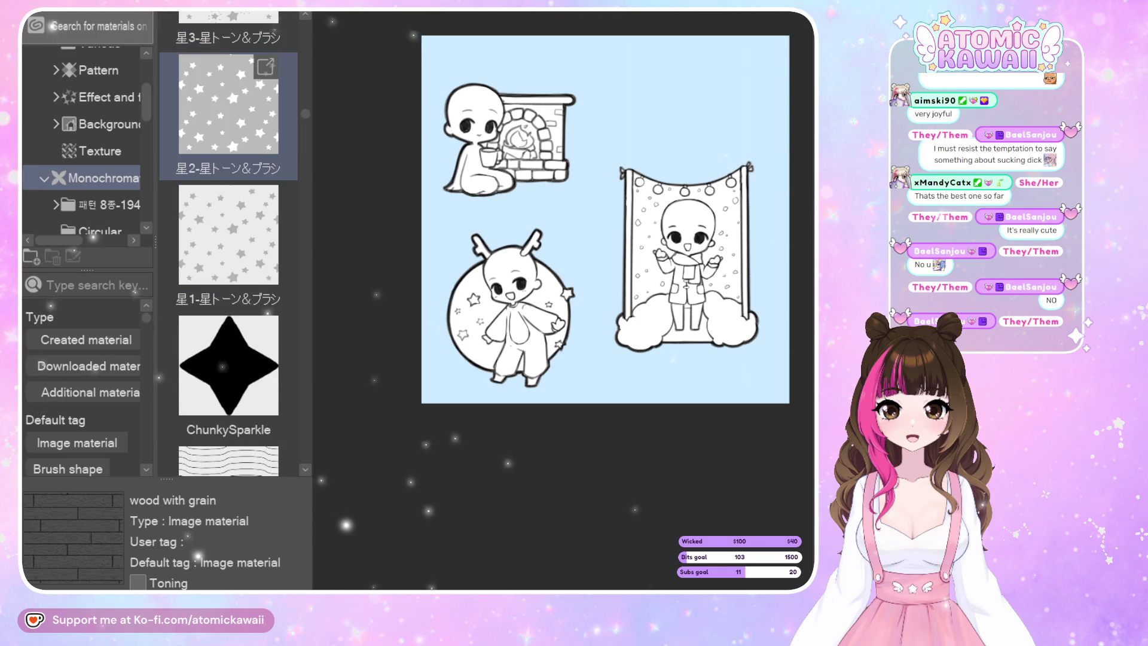
scroll(228, 251, "up", 1)
left_click_drag(229, 108, 518, 138)
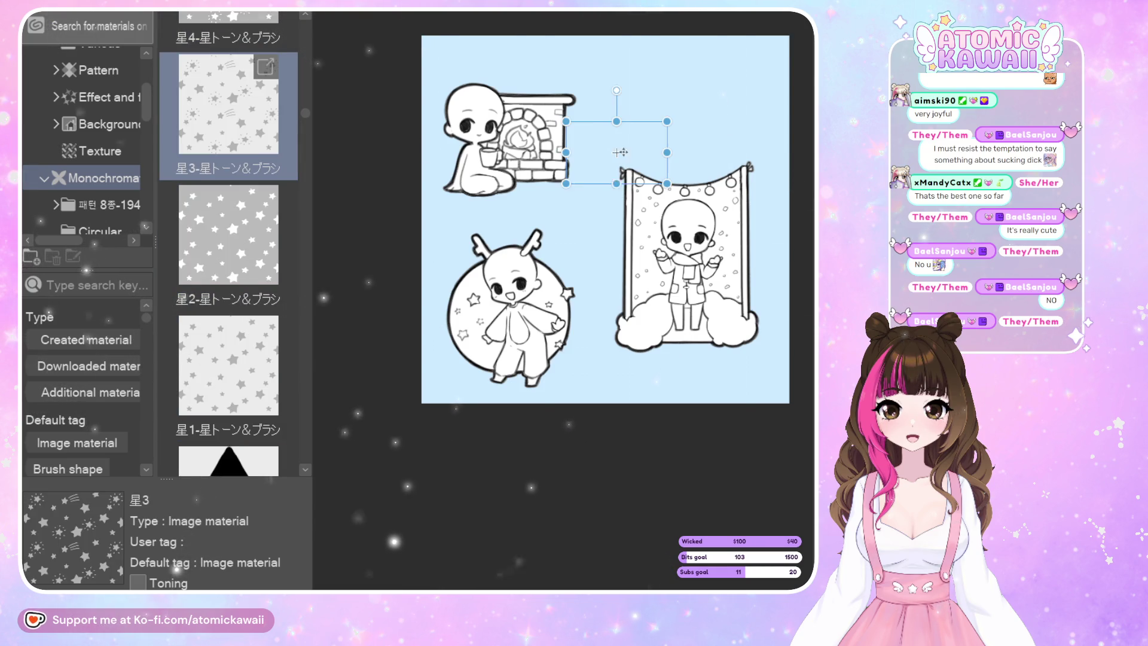
left_click_drag(620, 152, 619, 153)
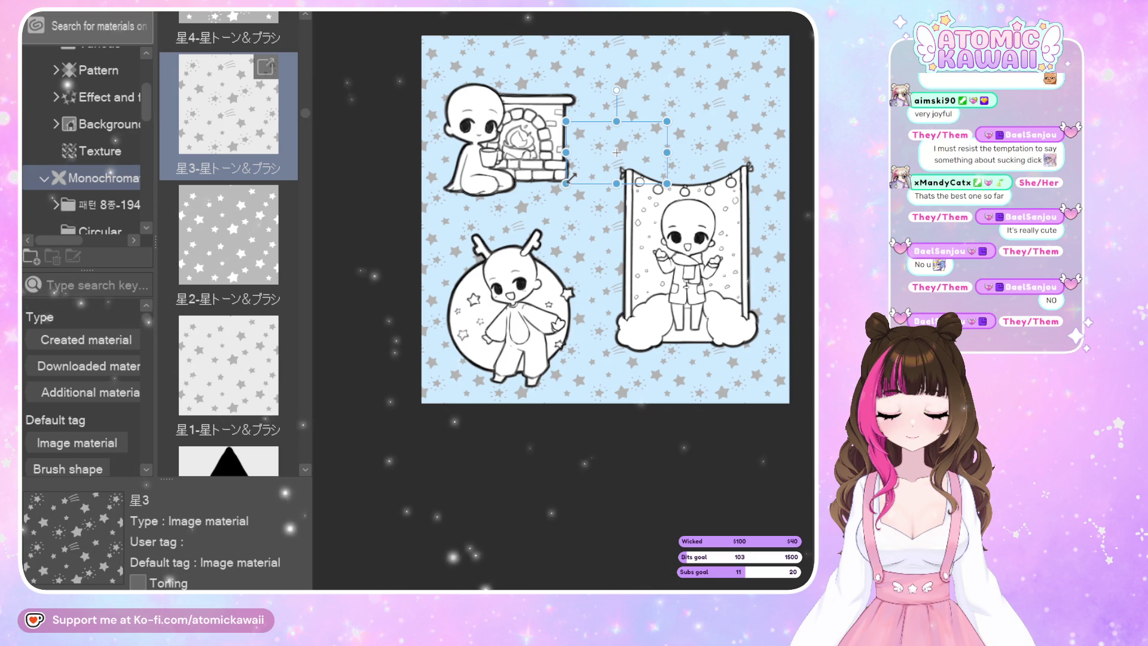
left_click_drag(567, 182, 536, 202)
left_click_drag(601, 90, 574, 95)
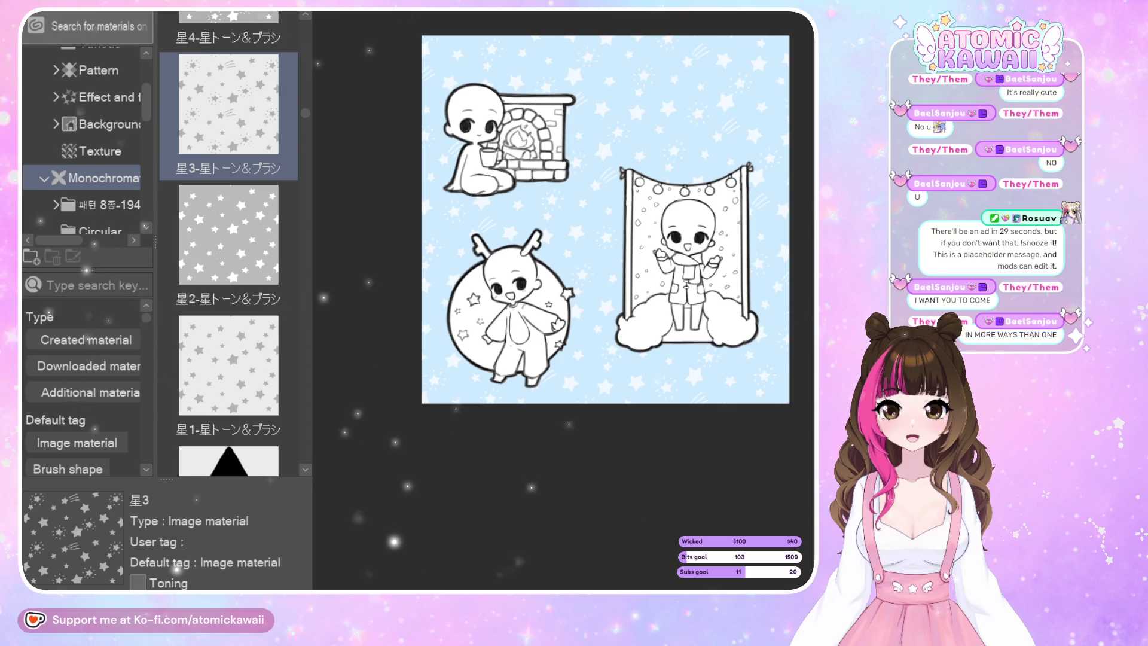
key("ctrl+z")
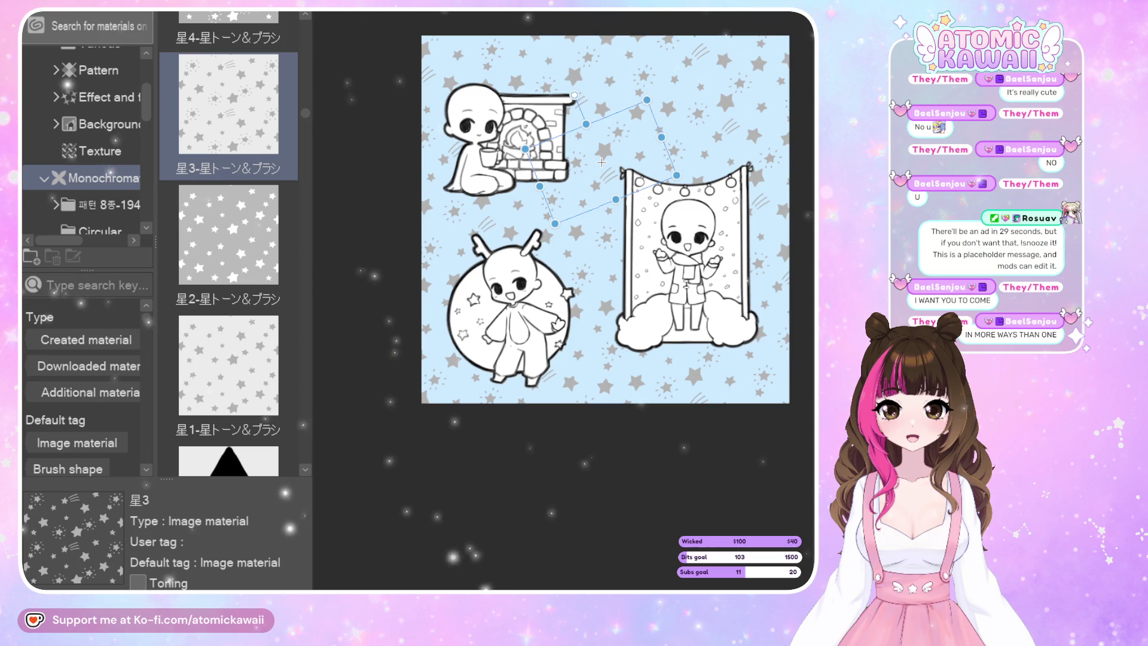
key("ctrl+z")
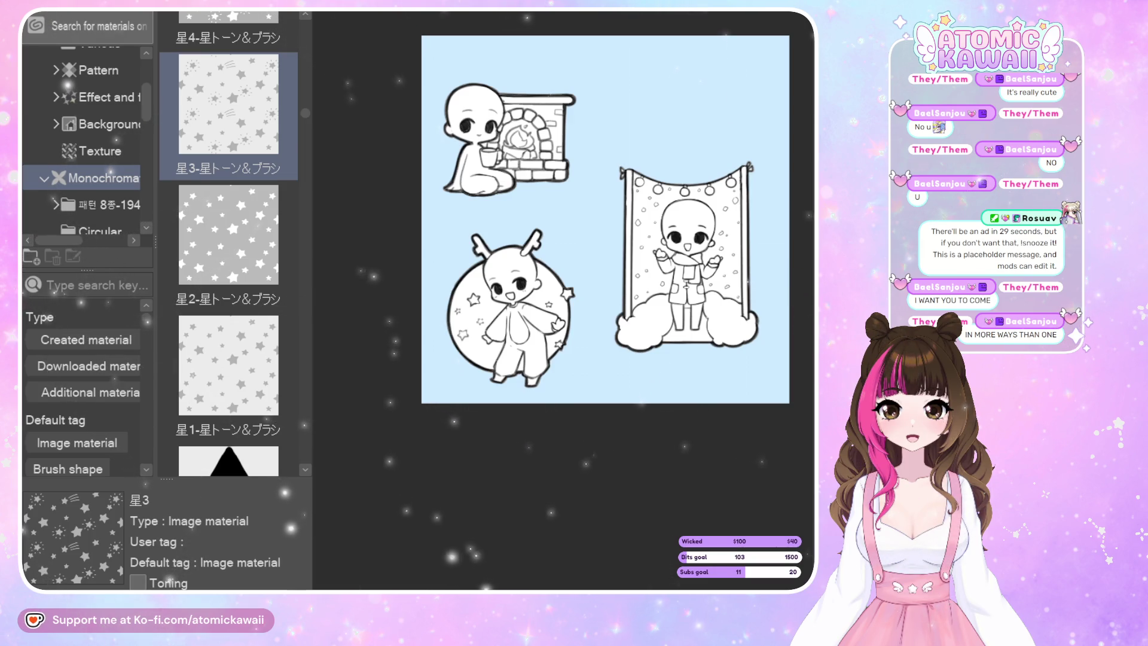
Scroll through the materials library thumbnails looking for a leaf doodle pattern.
scroll(307, 450, "down", 10)
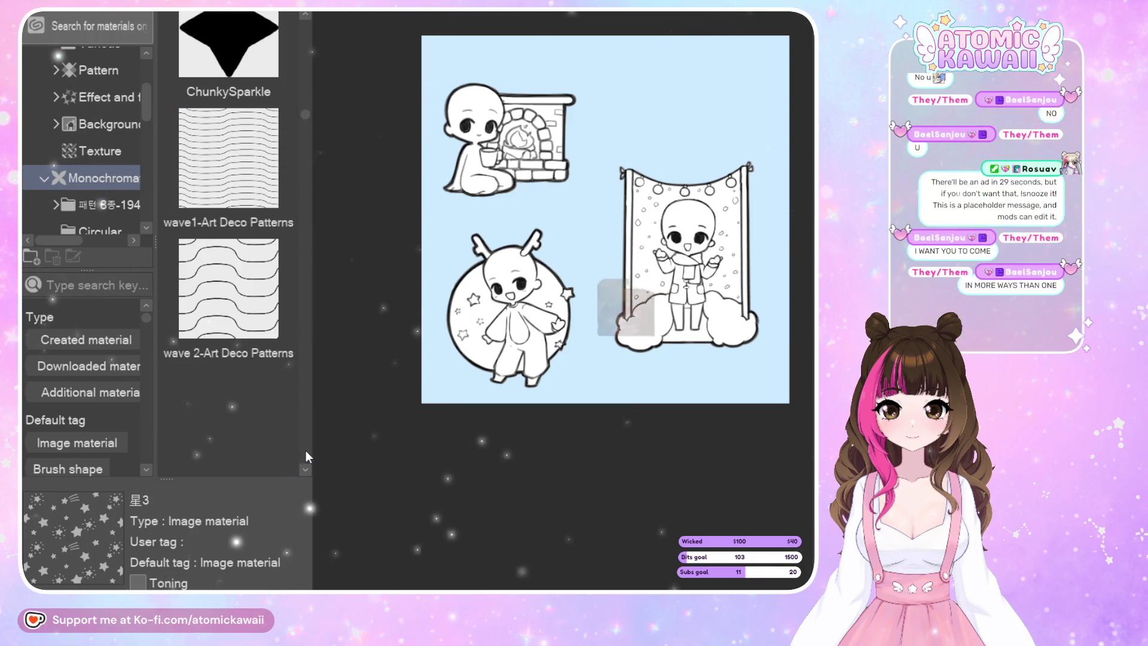
scroll(305, 447, "down", 5)
scroll(307, 450, "down", 5)
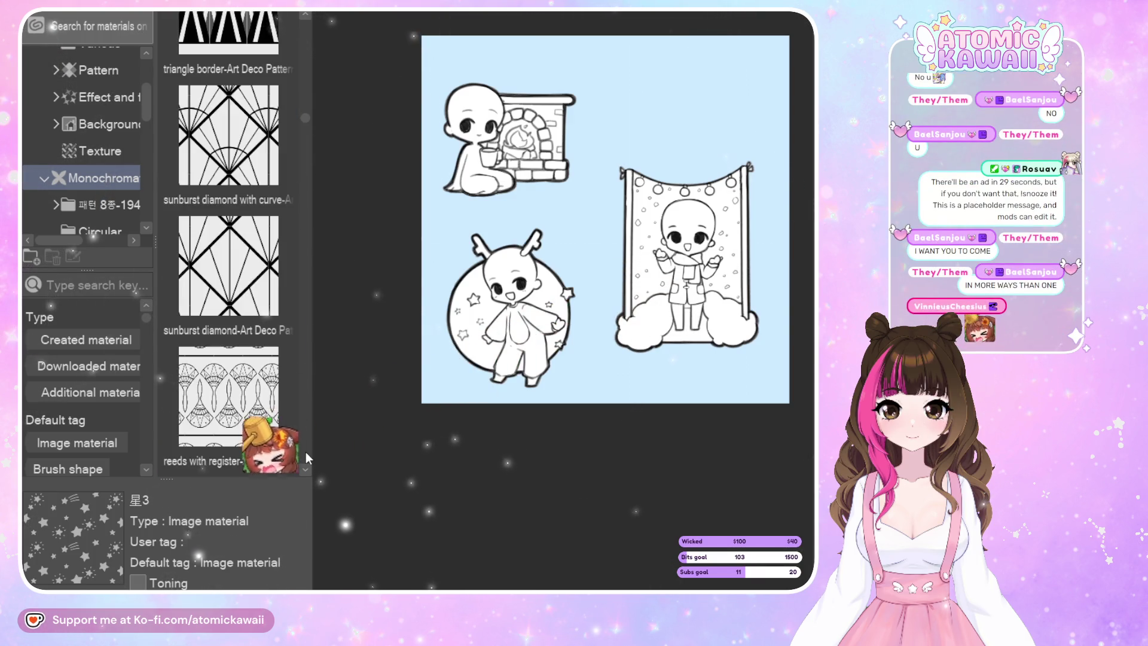
scroll(306, 453, "up", 5)
scroll(306, 452, "down", 3)
scroll(307, 451, "down", 3)
scroll(306, 450, "down", 3)
scroll(306, 451, "down", 3)
scroll(306, 450, "down", 3)
scroll(307, 451, "down", 3)
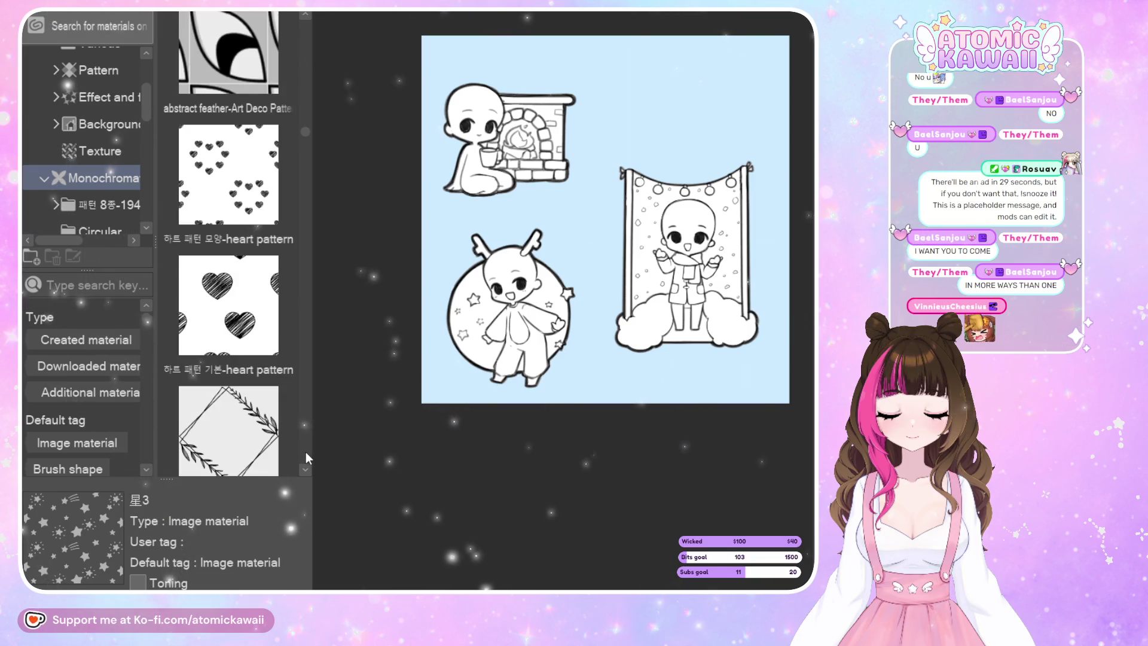
scroll(304, 450, "down", 3)
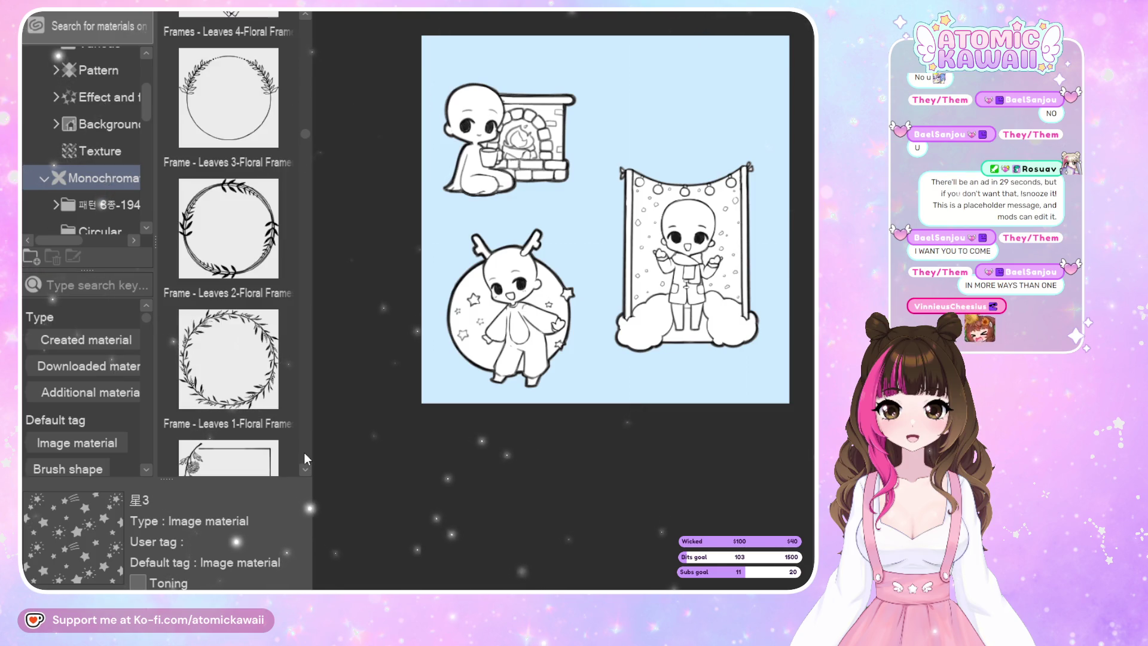
scroll(304, 450, "down", 3)
scroll(304, 452, "down", 3)
scroll(303, 451, "down", 3)
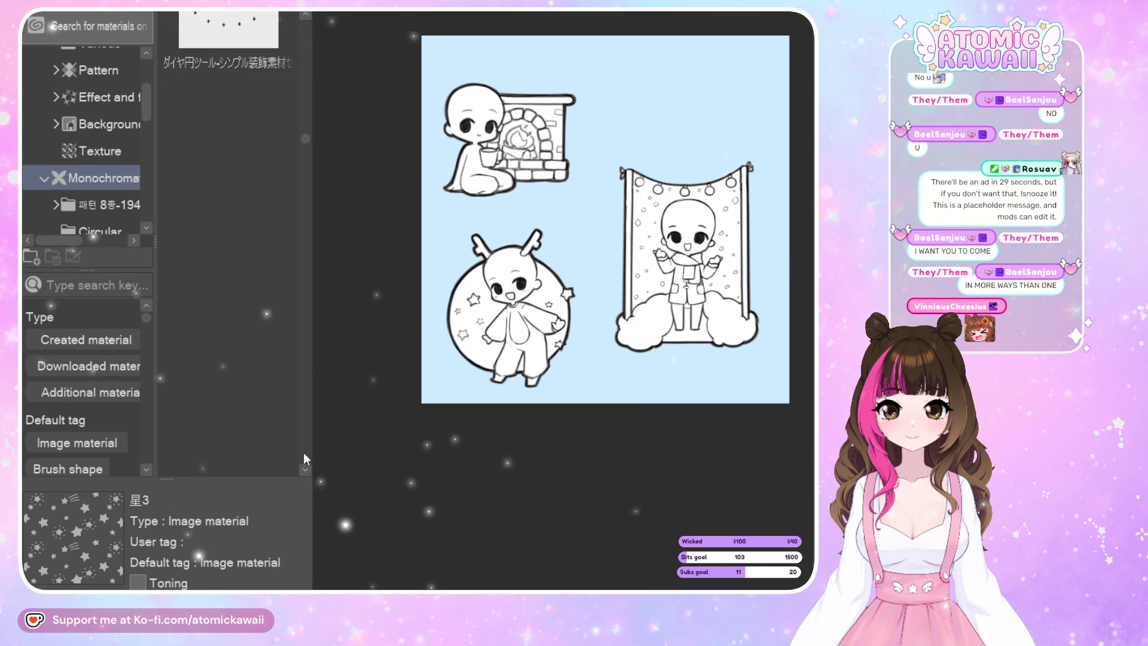
scroll(303, 451, "down", 3)
scroll(303, 451, "down", 3)
scroll(303, 451, "down", 3)
scroll(305, 453, "down", 3)
scroll(304, 453, "down", 3)
scroll(303, 453, "down", 3)
scroll(303, 453, "down", 3)
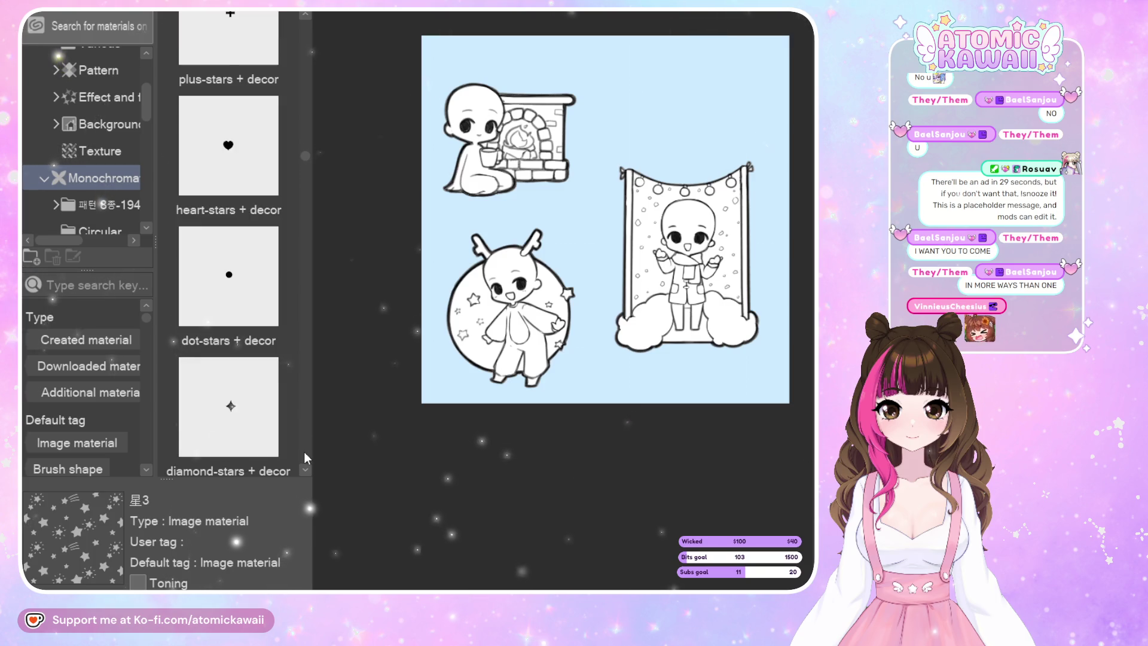
scroll(304, 451, "down", 3)
scroll(304, 451, "down", 3)
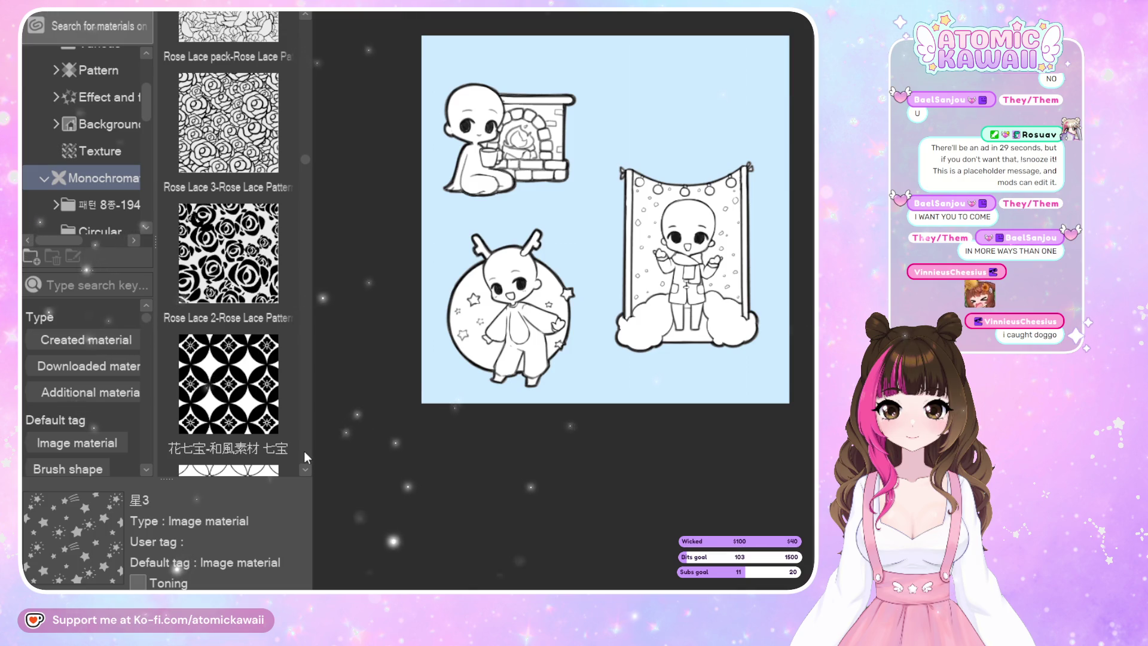
scroll(304, 451, "down", 2)
scroll(304, 451, "down", 1)
scroll(305, 451, "down", 1)
scroll(305, 452, "down", 1)
scroll(305, 451, "down", 1)
scroll(305, 451, "down", 1)
scroll(305, 451, "down", 1)
scroll(305, 450, "down", 1)
scroll(304, 451, "down", 1)
scroll(305, 451, "down", 1)
scroll(305, 449, "down", 1)
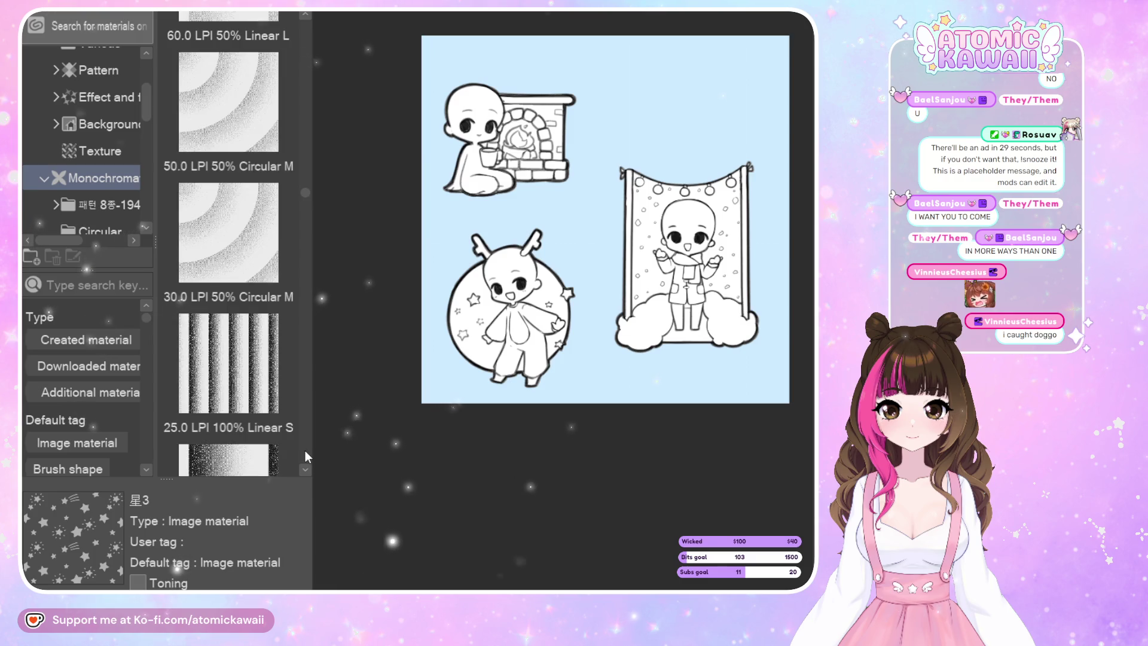
left_click_drag(304, 193, 306, 299)
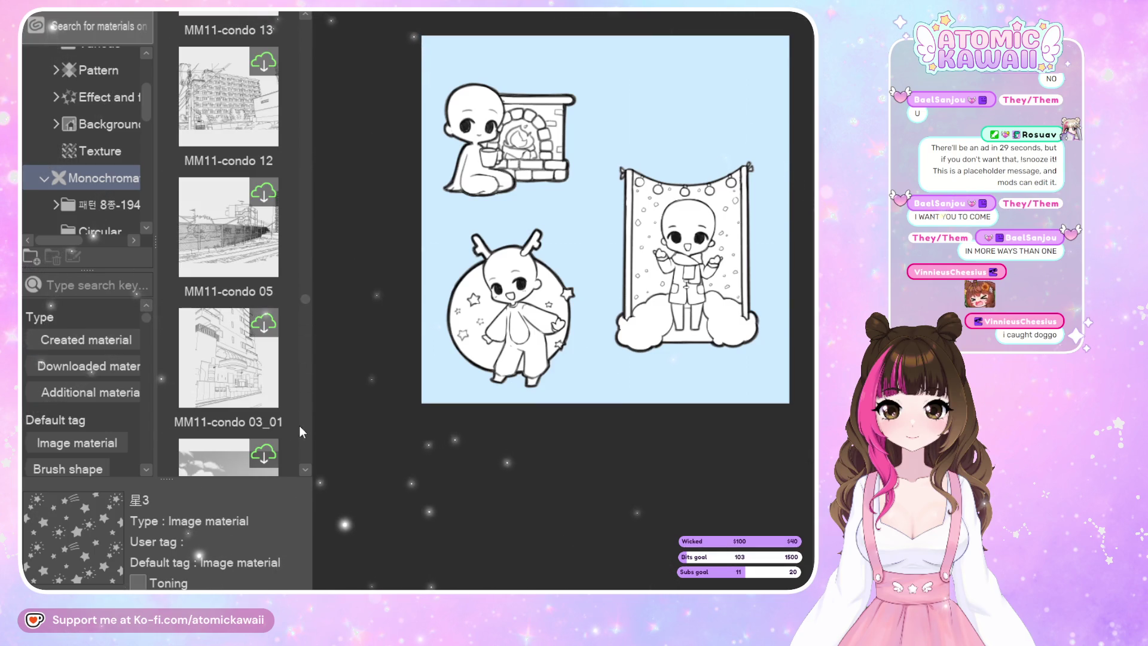
scroll(90, 185, "down", 3)
left_click_drag(147, 125, 145, 156)
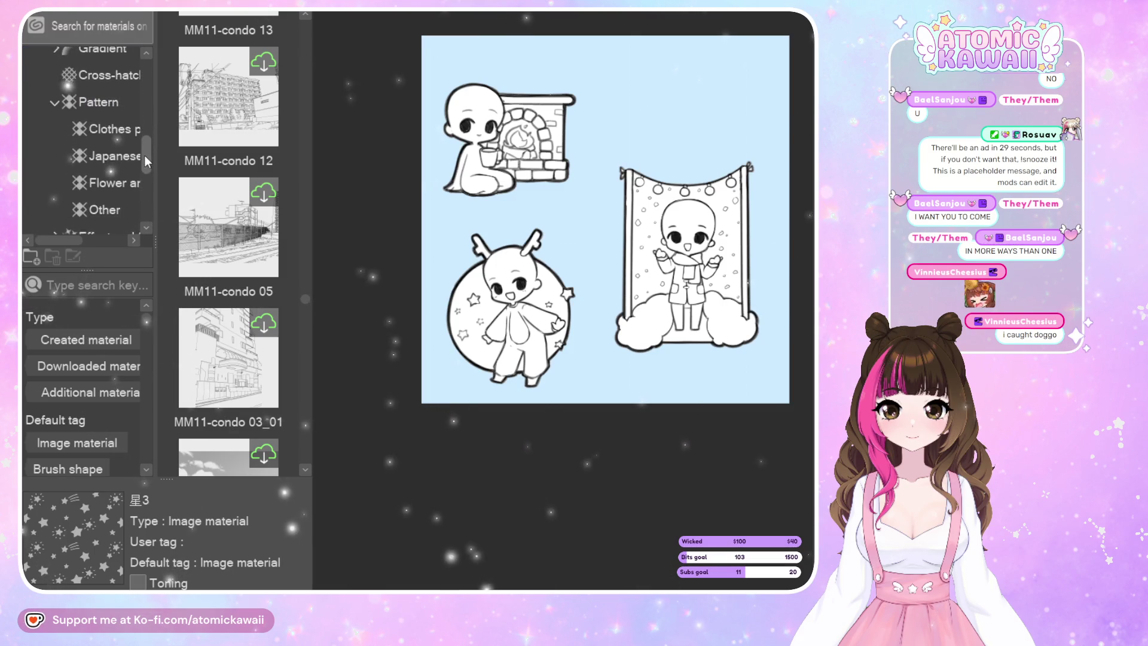
Show the Pattern category and browse its Monochromatic Pattern doodle tiles, e.g. squares hollow bigger adjacent.
left_click(99, 111)
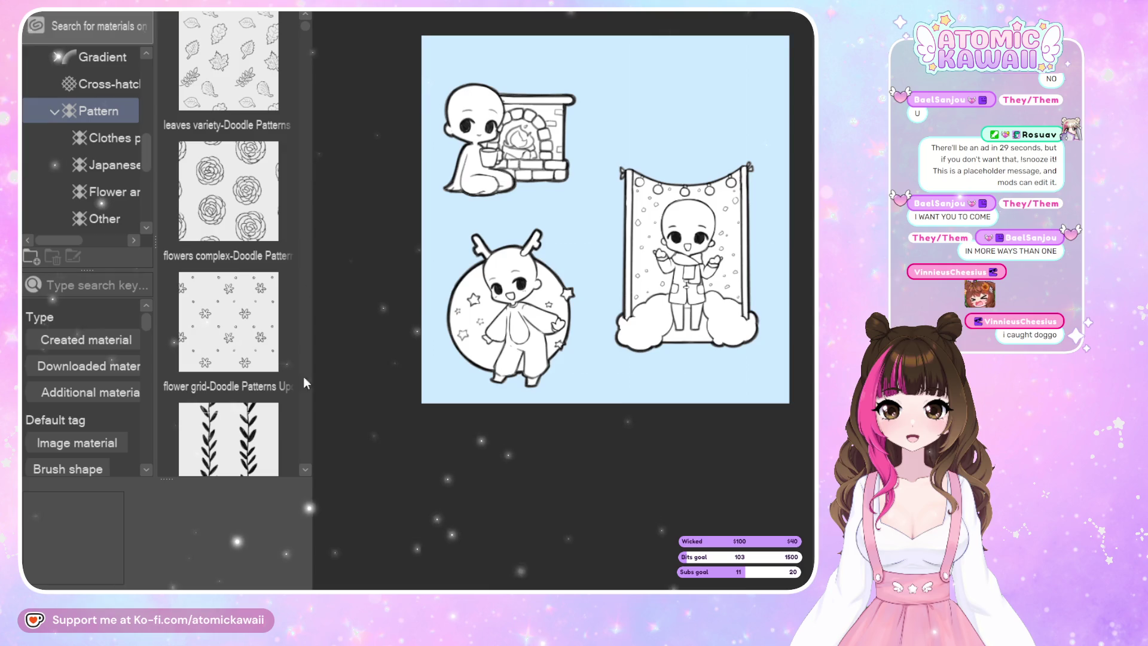
scroll(306, 453, "down", 2)
scroll(306, 453, "down", 2)
scroll(307, 455, "down", 2)
scroll(307, 457, "down", 2)
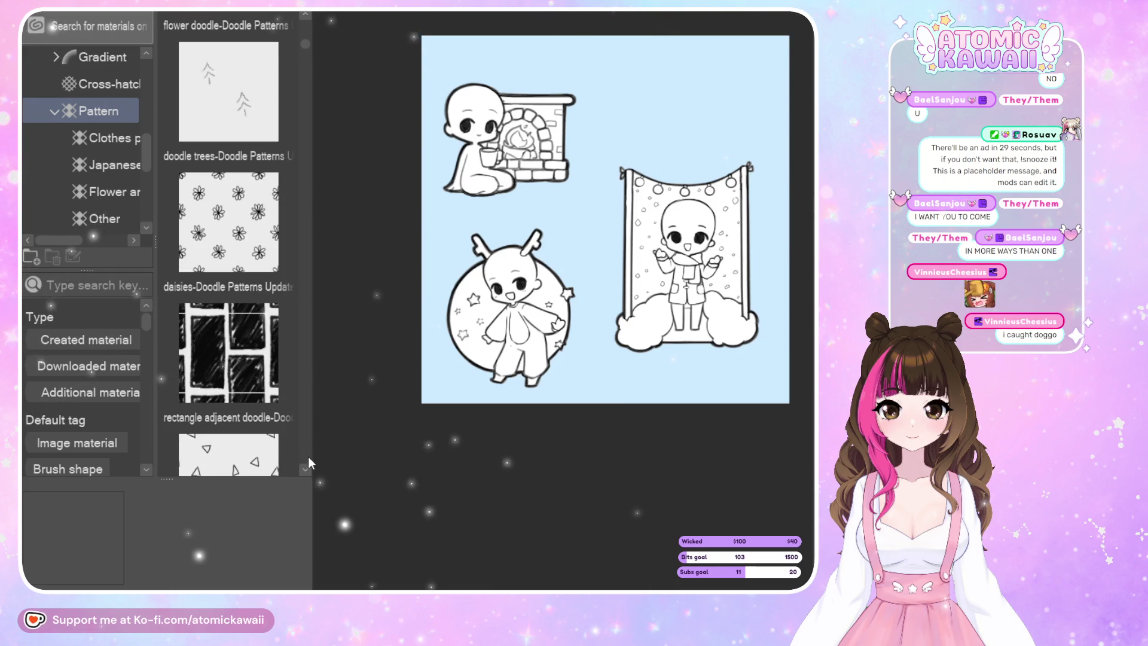
scroll(307, 457, "down", 5)
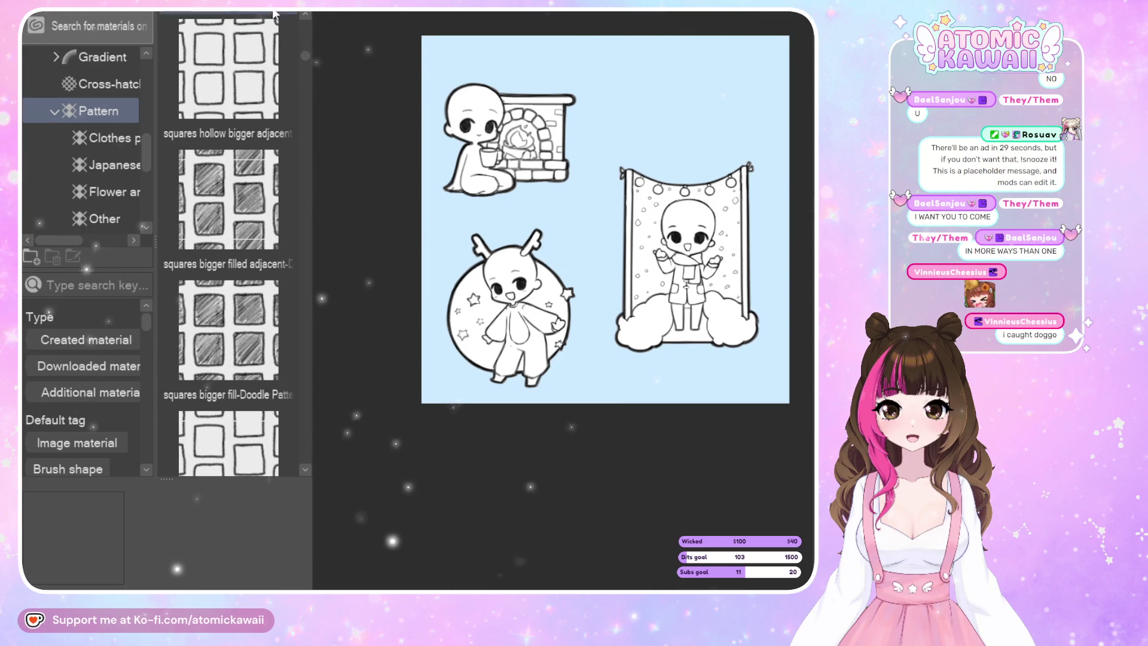
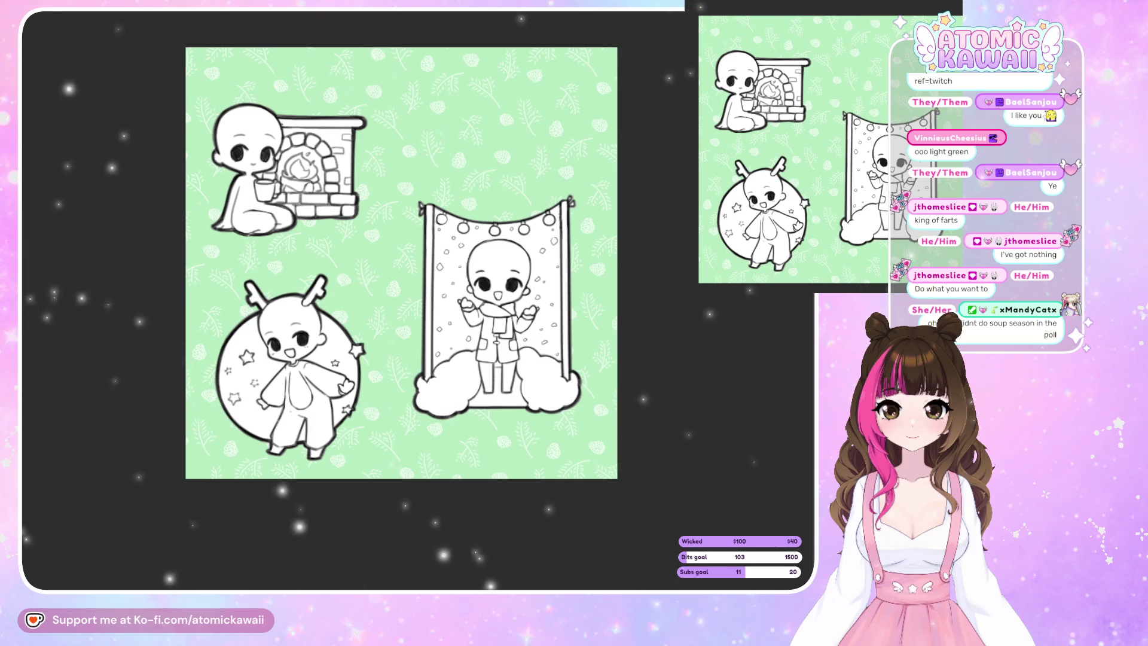
Fill the lineart layer with dark green so every line turns dark green.
key("alt+BackSpace")
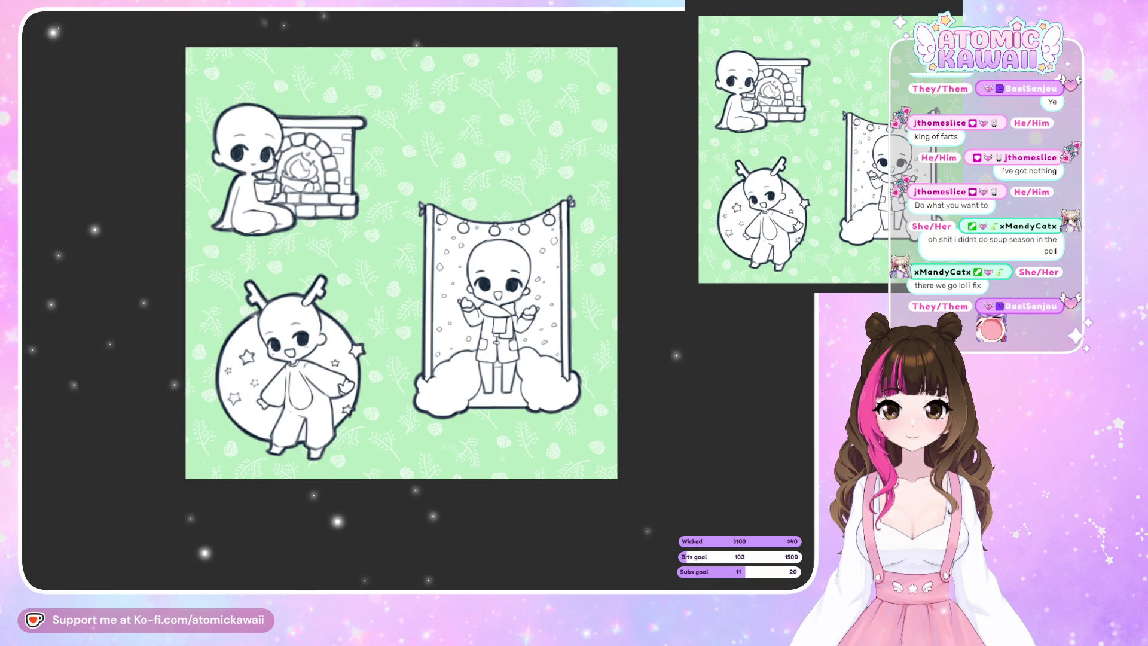
Zoom in and erase the stray sketch line beside the banner's left pole.
scroll(565, 276, "up", 2)
scroll(565, 276, "up", 1)
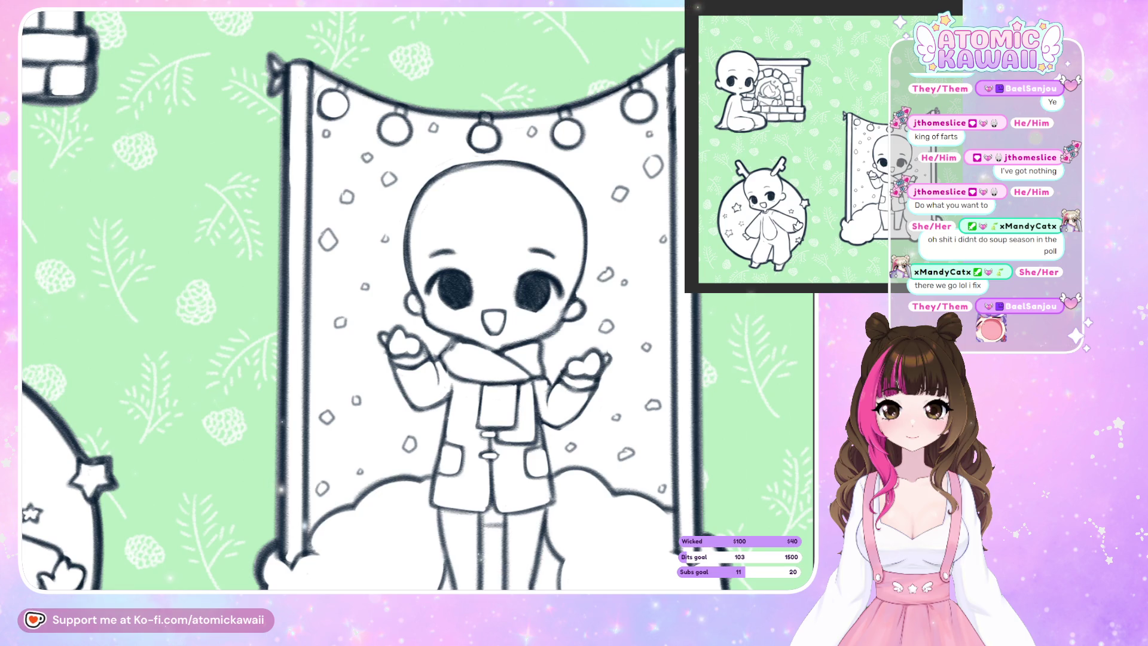
scroll(417, 299, "down", 1)
scroll(416, 299, "down", 1)
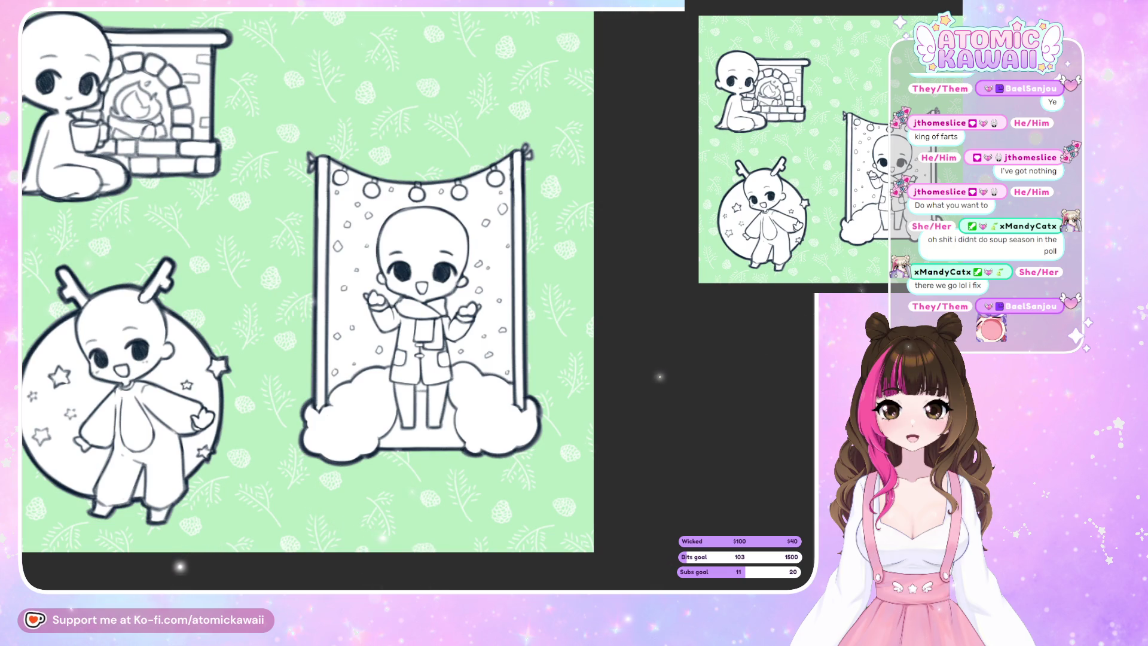
scroll(512, 320, "down", 1)
scroll(512, 319, "up", 2)
scroll(512, 319, "up", 1)
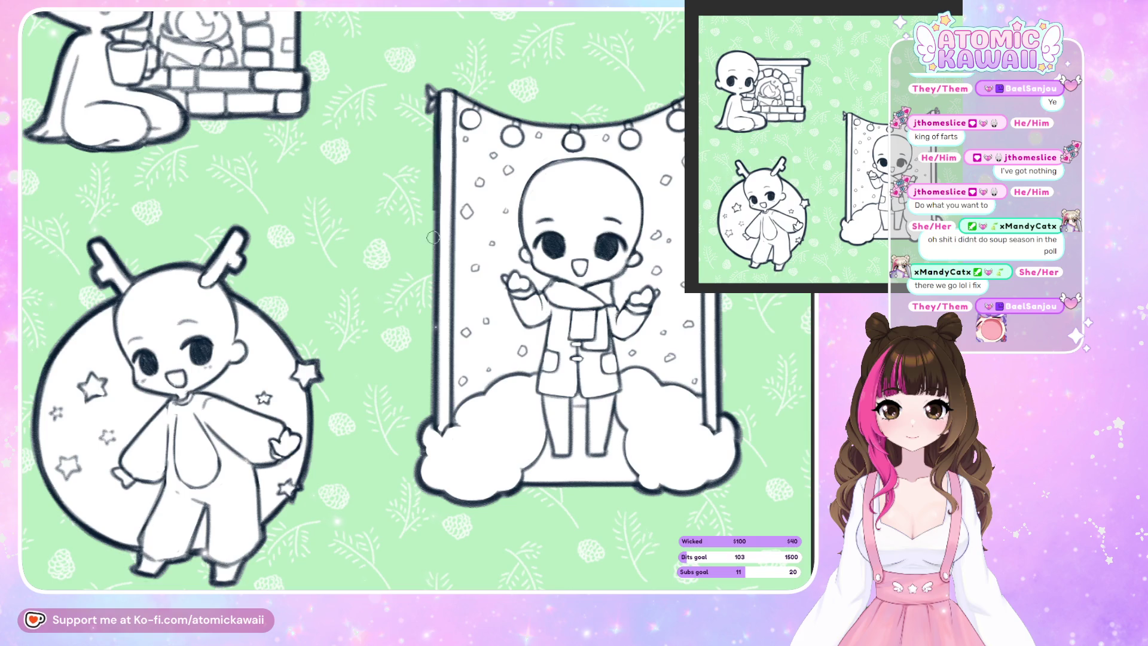
left_click_drag(431, 333, 438, 115)
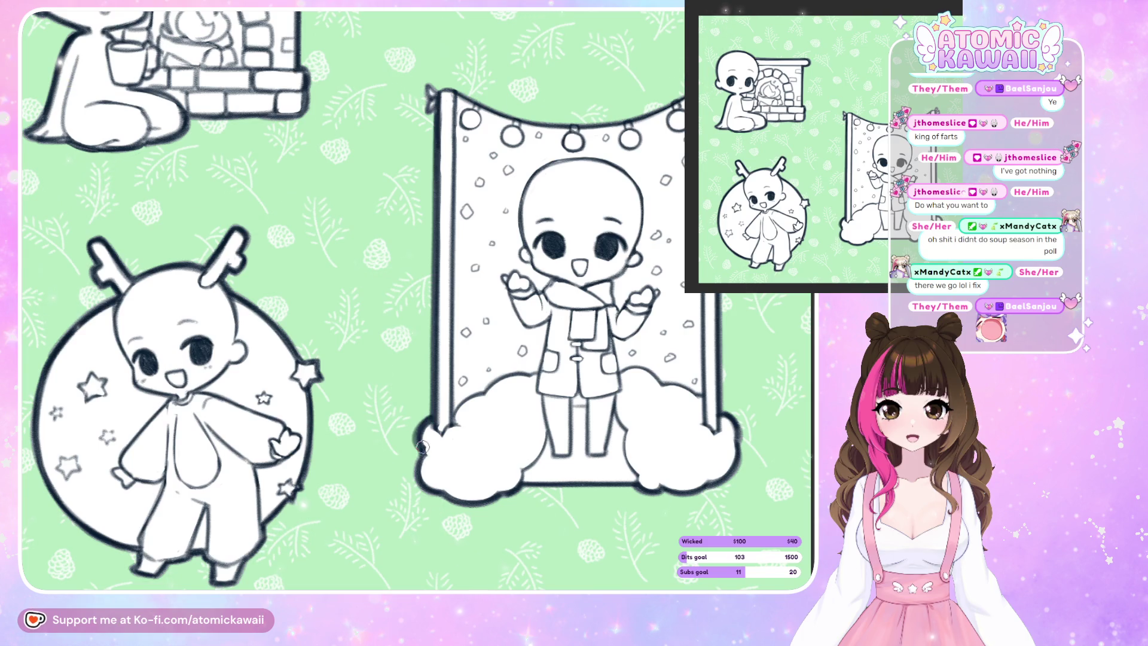
Tilt and mirror the canvas to check the drawing, then reset to a straight, fitted view.
left_click_drag(335, 526, 227, 560)
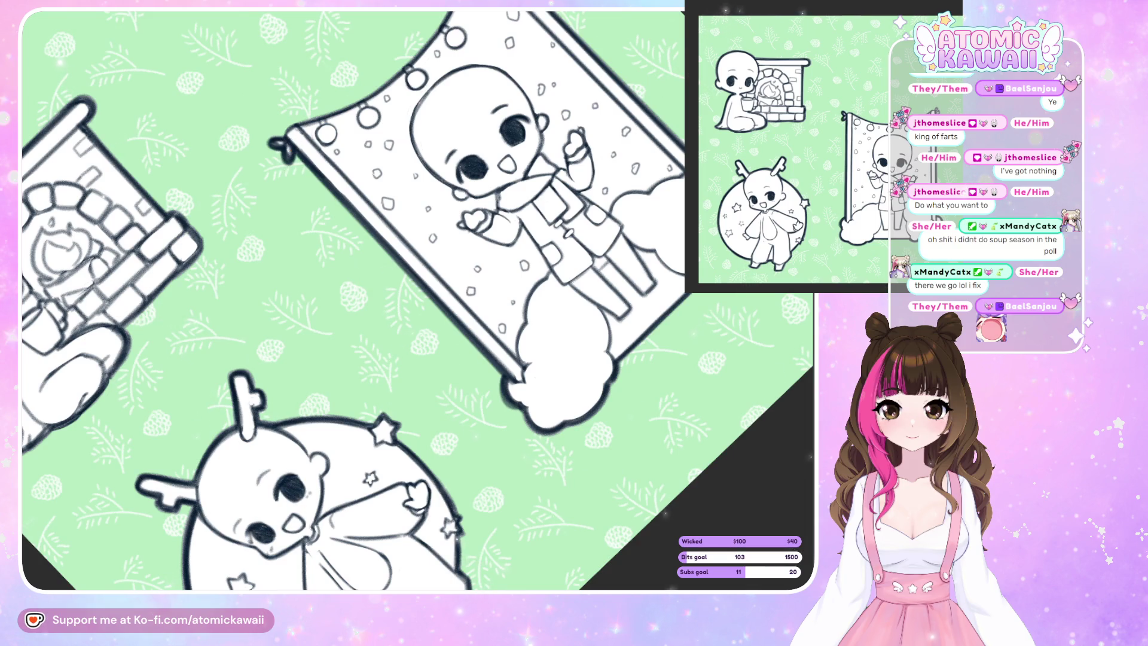
scroll(418, 299, "up", 5)
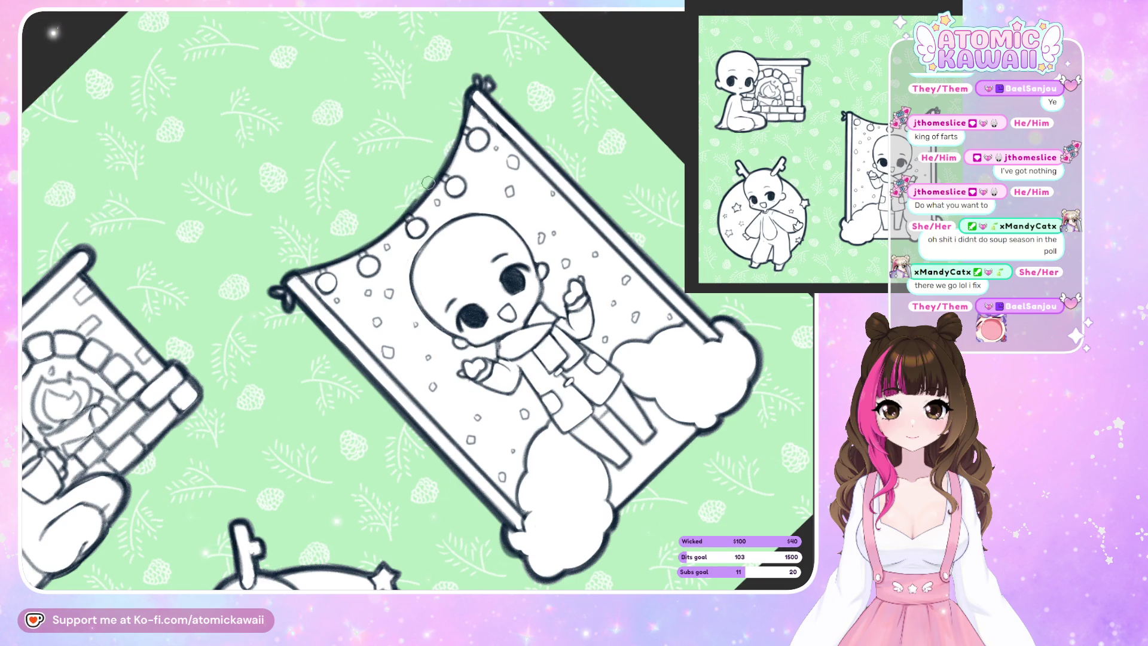
key("h")
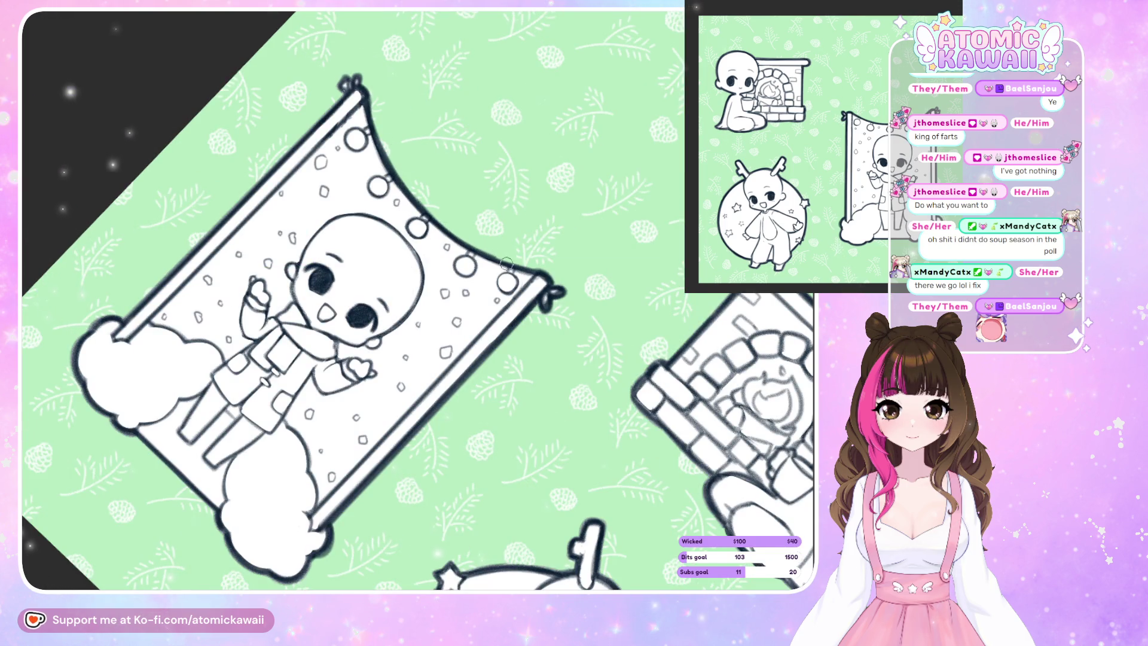
key("h")
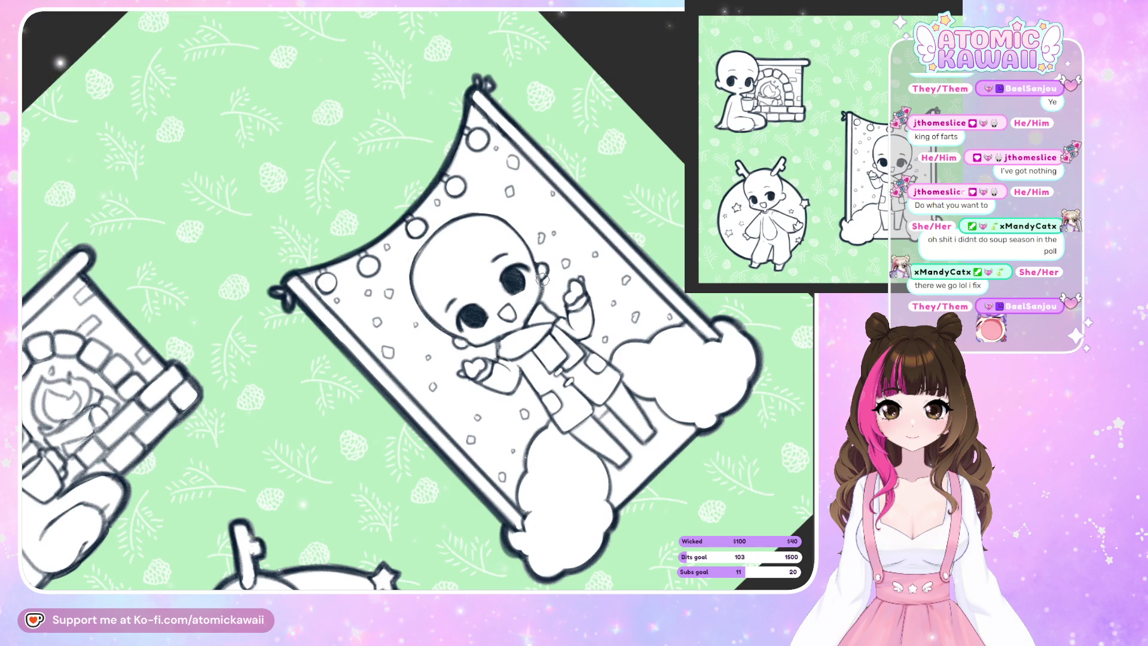
key("ctrl+0")
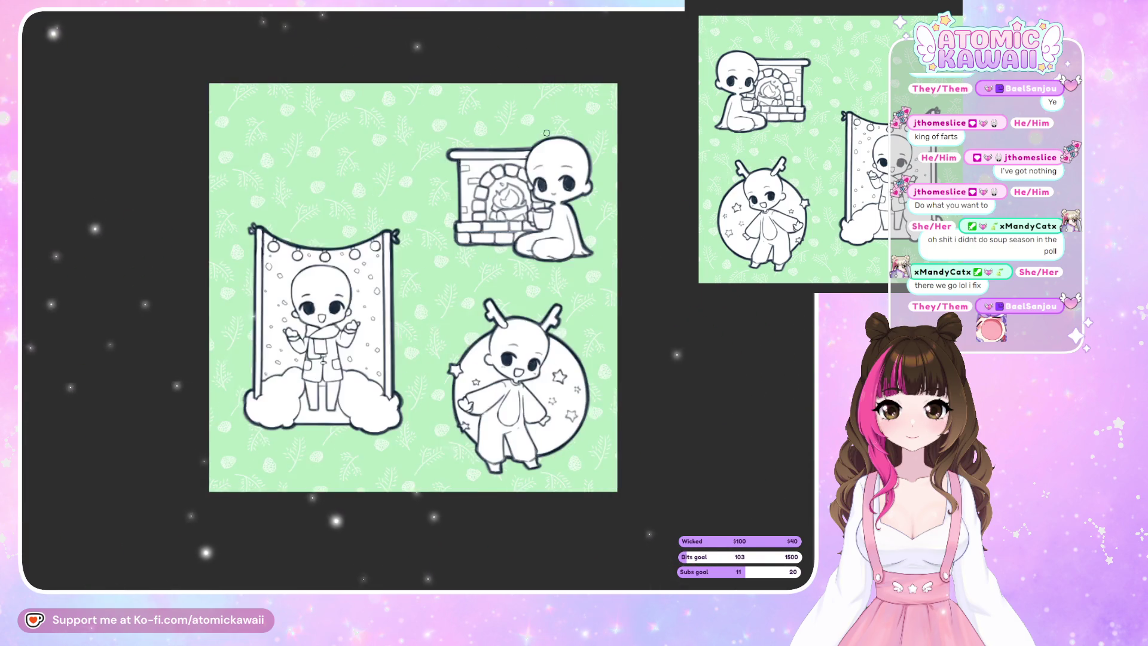
Draw a thin pen line down the banner's left pole, then zoom out to the whole page.
scroll(226, 403, "up", 2)
scroll(226, 404, "up", 2)
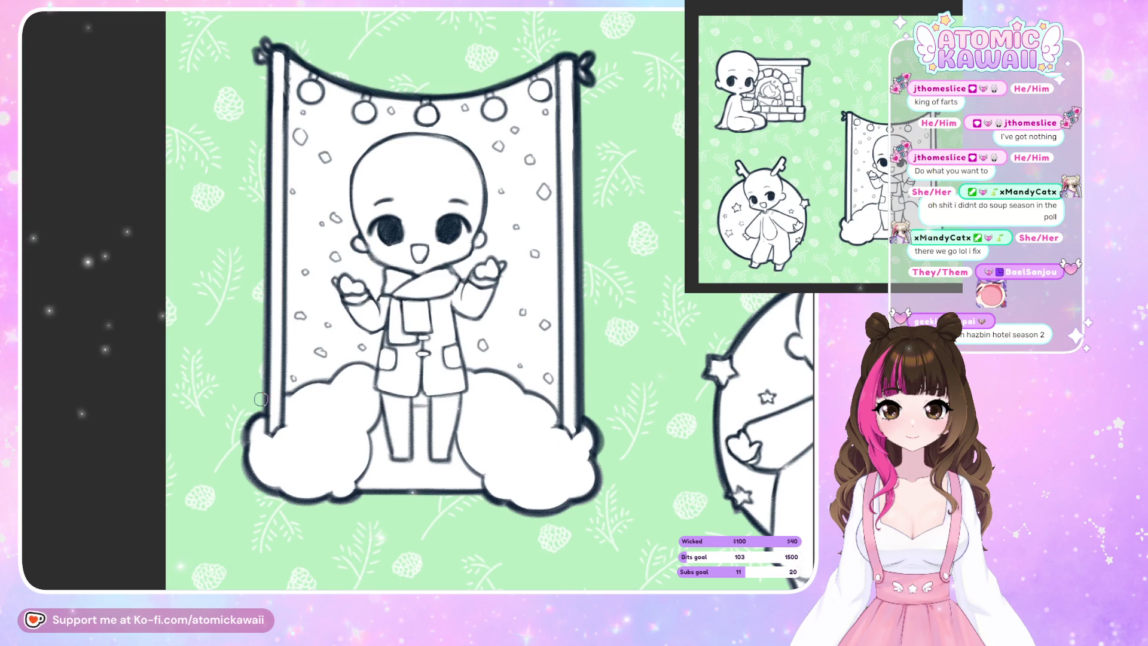
left_click_drag(267, 55, 263, 426)
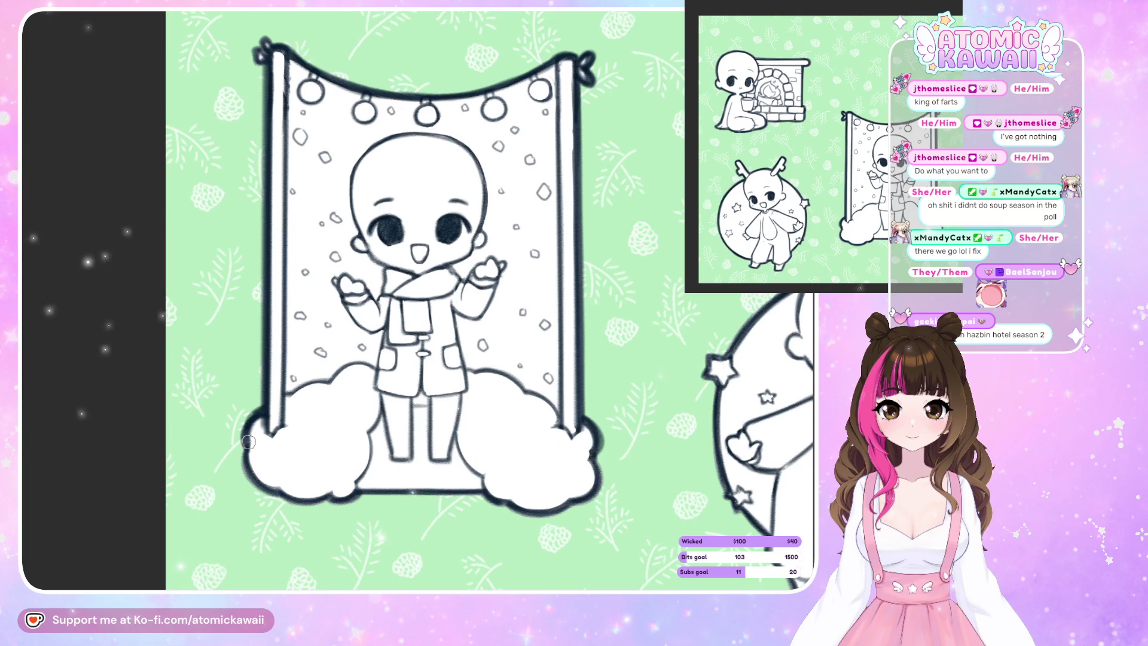
scroll(249, 442, "down", 5)
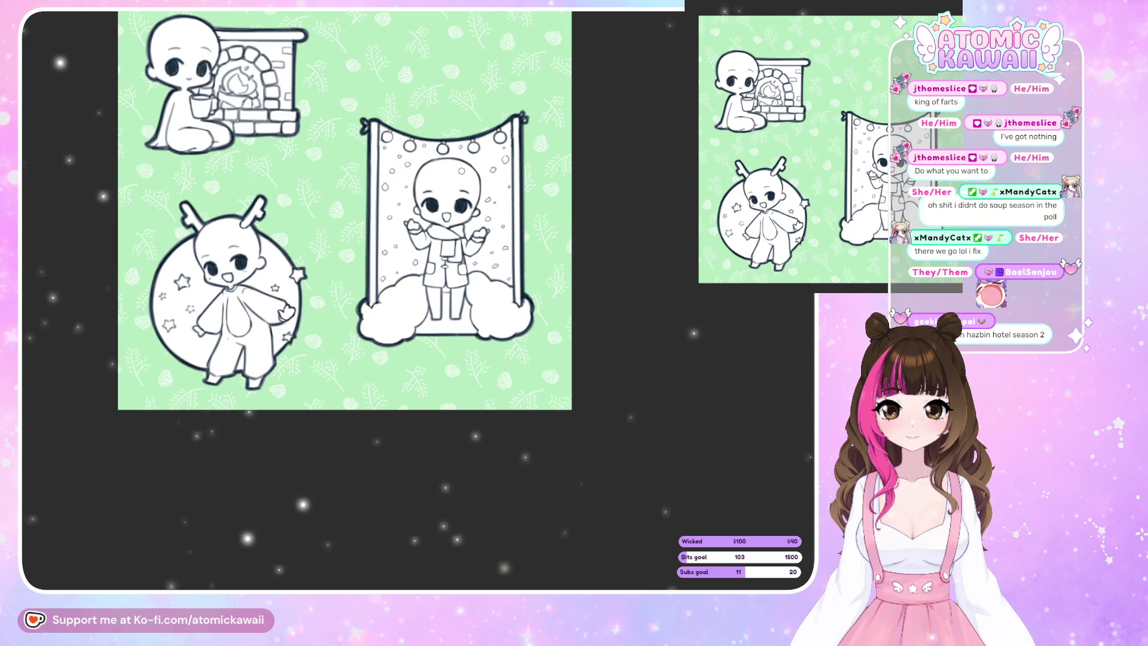
scroll(423, 124, "down", 3)
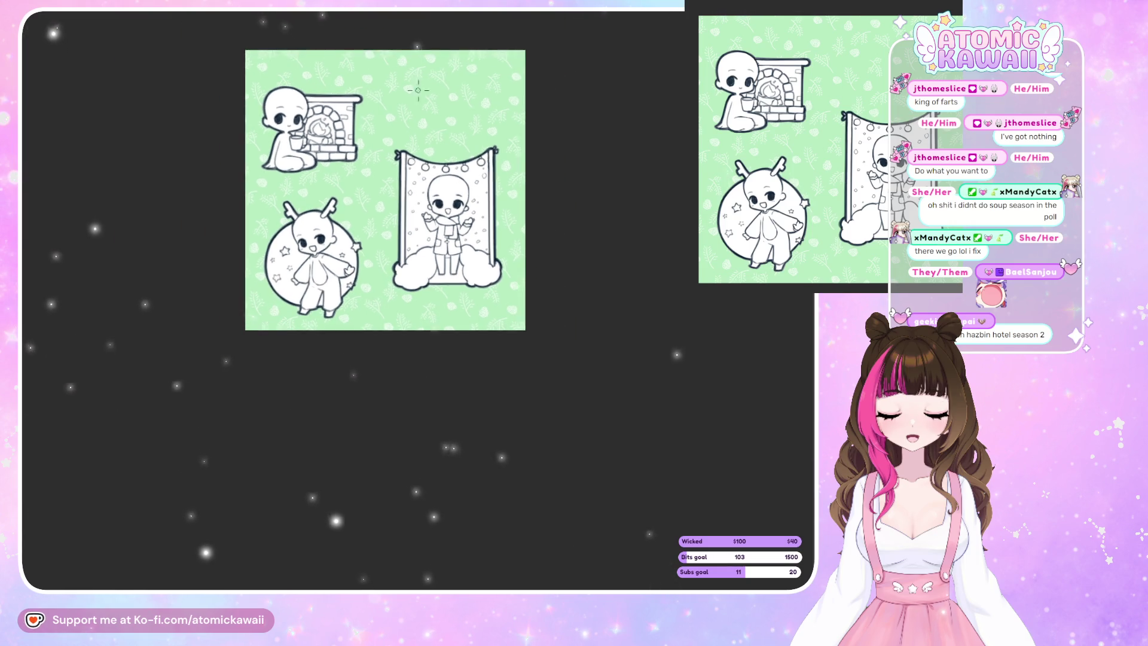
scroll(424, 124, "up", 3)
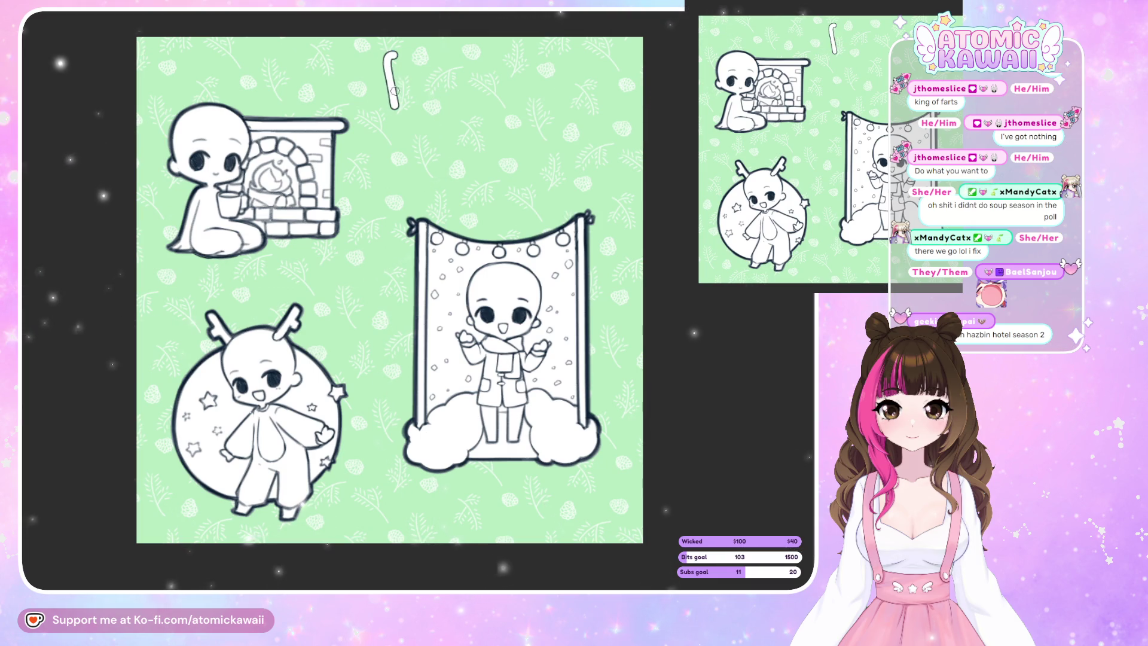
Tilt the canvas and hand-letter 'Ho' at the page top, undoing a stray L.
scroll(418, 28, "up", 3)
left_click_drag(418, 28, 260, 20)
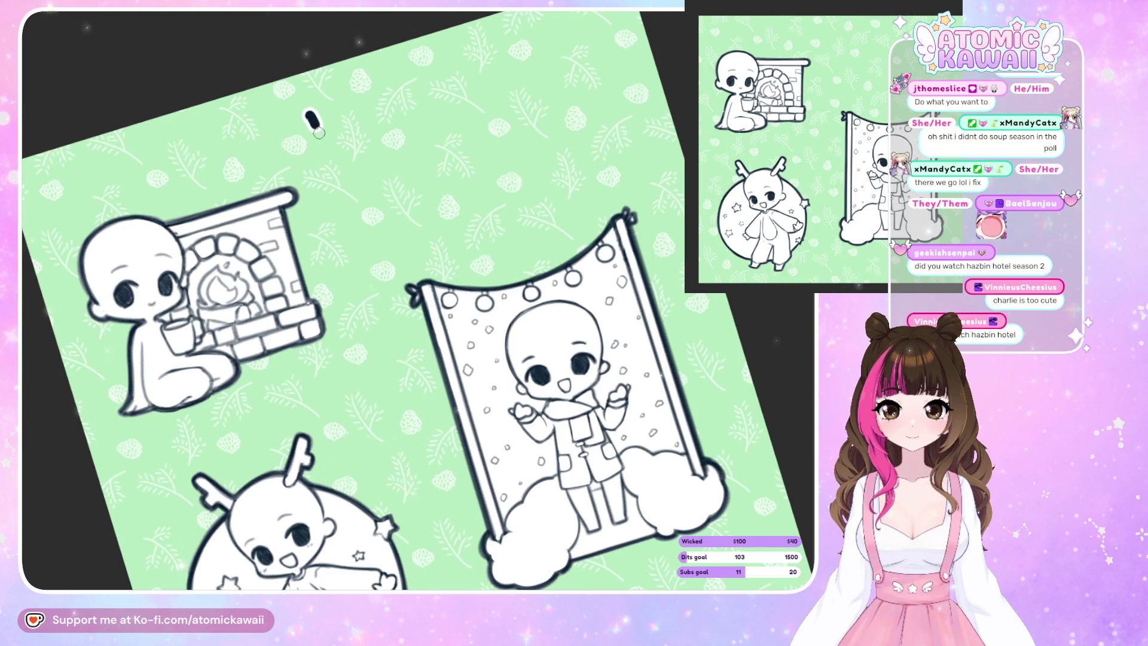
left_click_drag(328, 101, 344, 138)
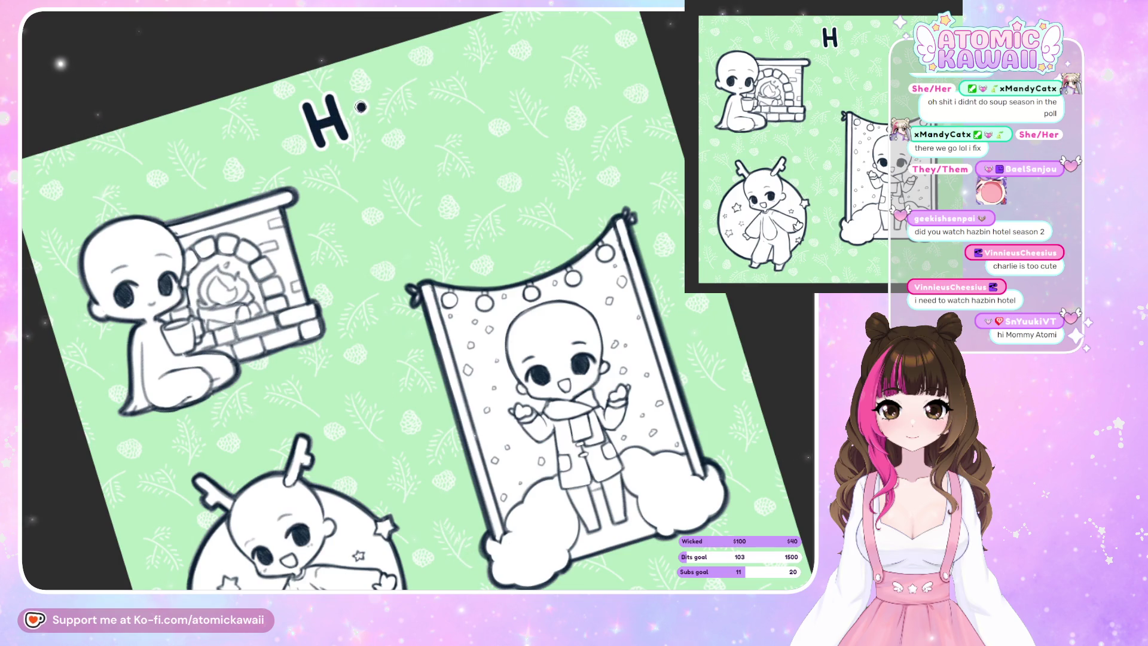
left_click_drag(379, 96, 403, 113)
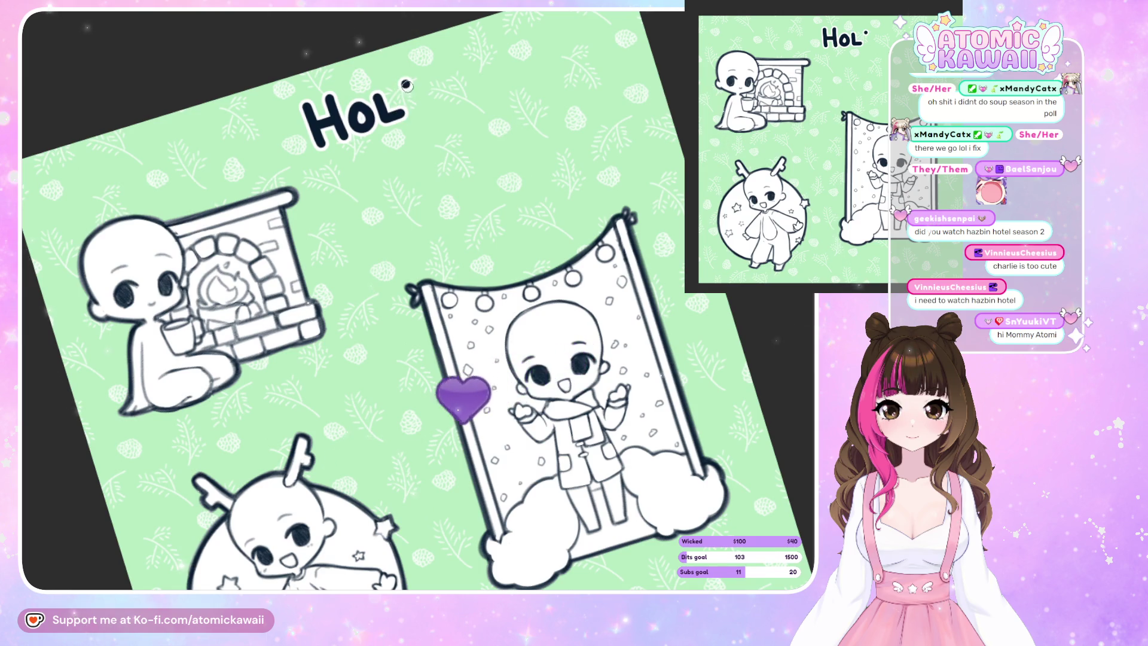
key("ctrl+z")
key("ctrl+0")
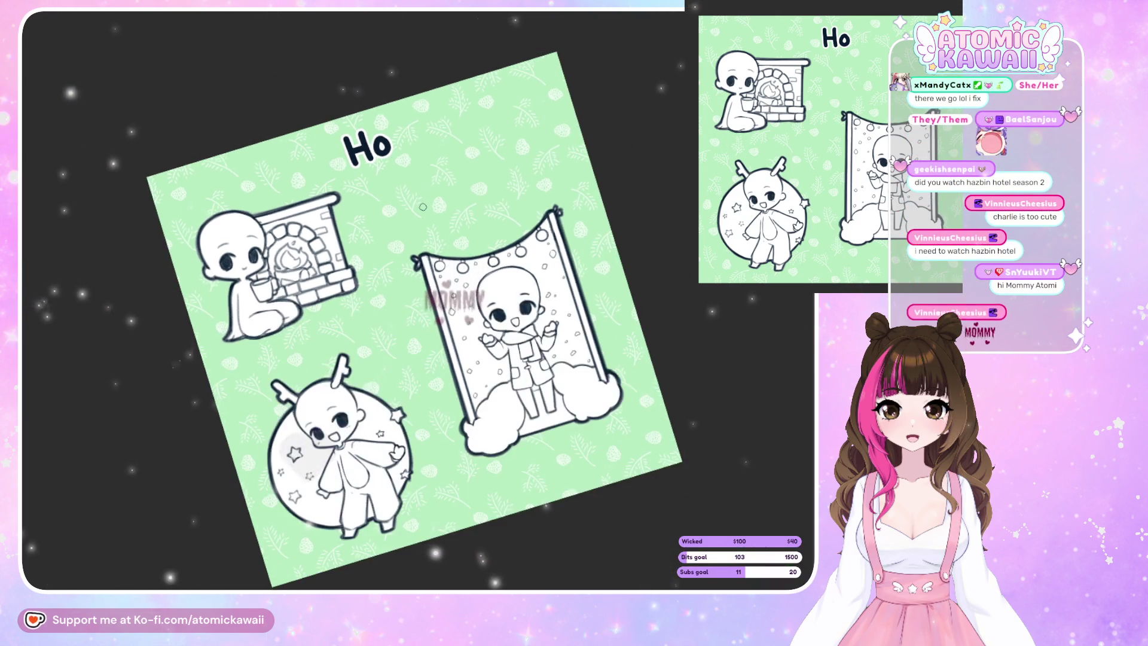
key("5")
key("ctrl+z")
Try adding 'Li' after Ho, then undo the extra letters back to 'Ho'.
left_click_drag(433, 133, 435, 139)
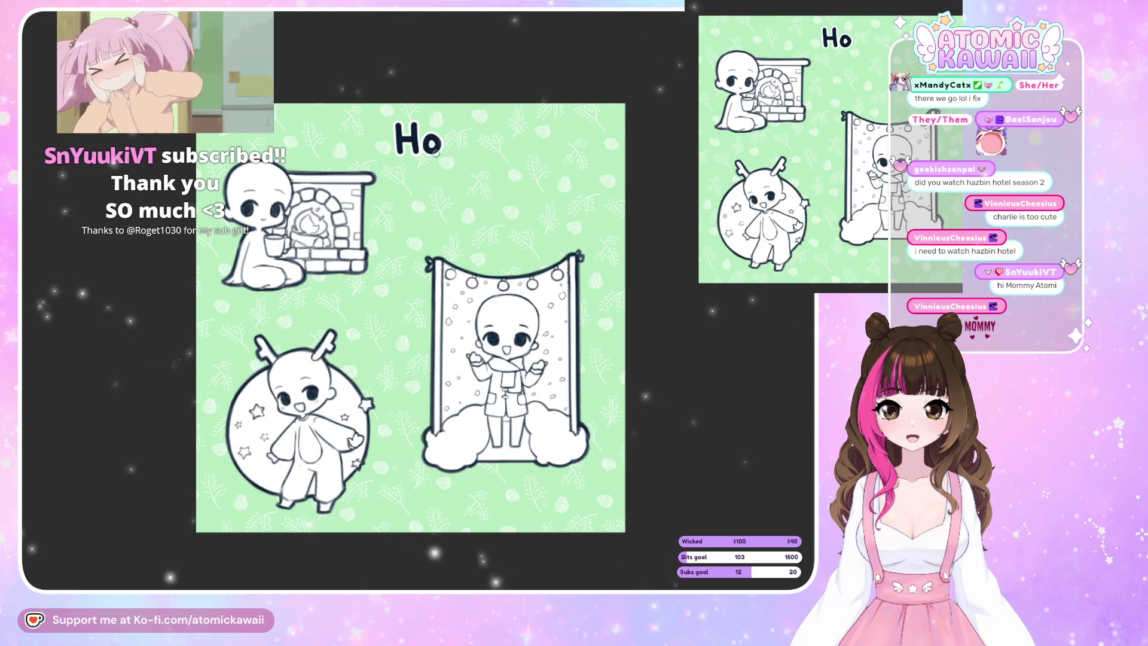
left_click_drag(446, 130, 458, 153)
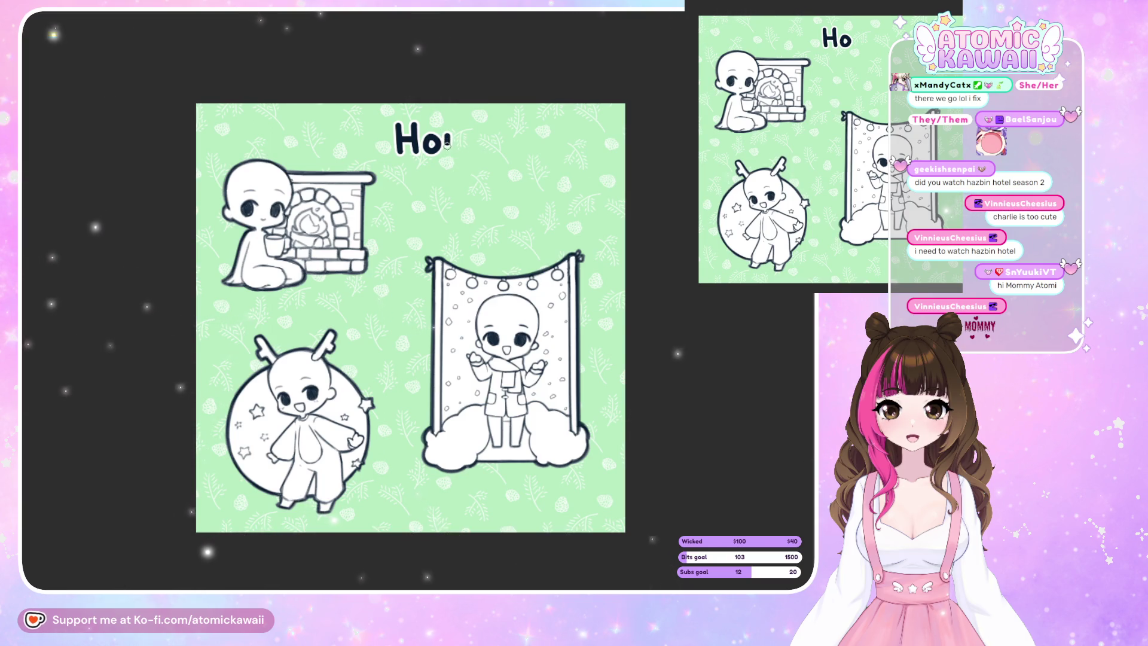
left_click_drag(448, 153, 469, 153)
left_click(470, 130)
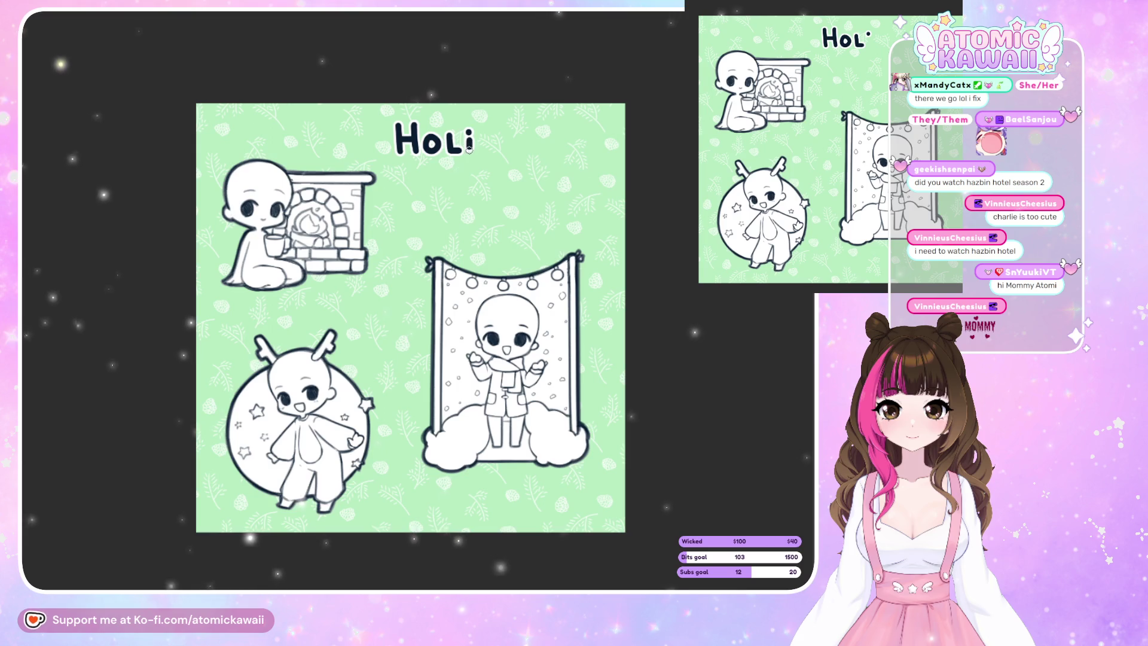
key("ctrl+z")
key("ctrl+z")
mouse_move(438, 127)
left_mouse_down()
mouse_move(440, 154)
mouse_move(470, 153)
left_mouse_up()
left_click(467, 137)
key("ctrl+z")
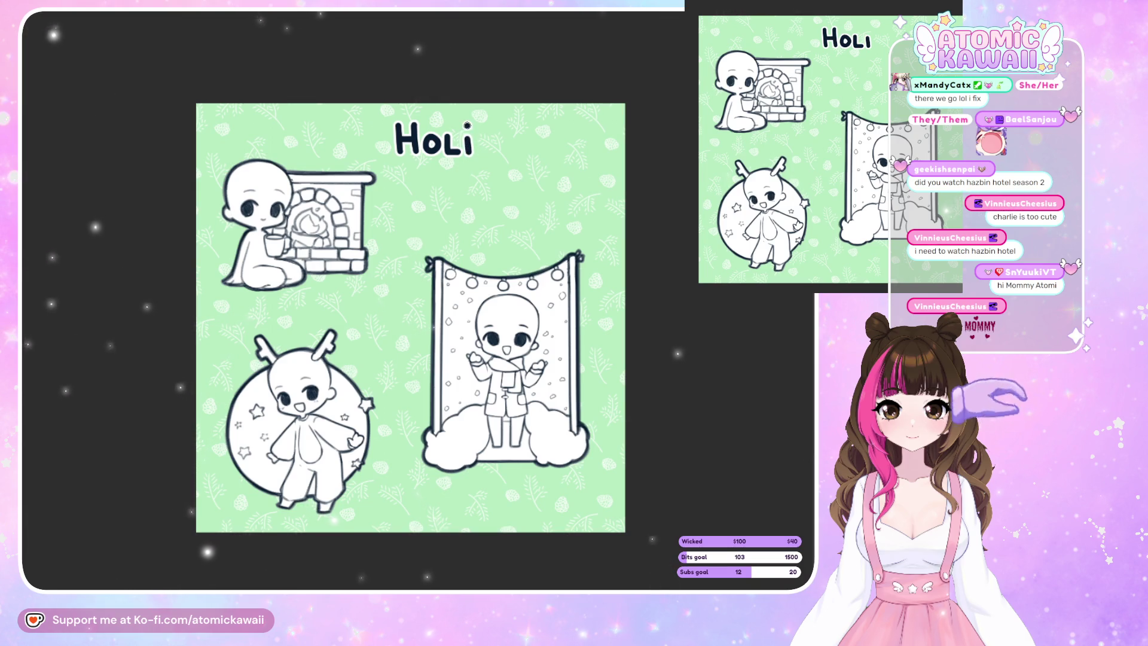
key("ctrl+z")
key("ctrl+z")
key("ctrl+z")
key("ctrl+z")
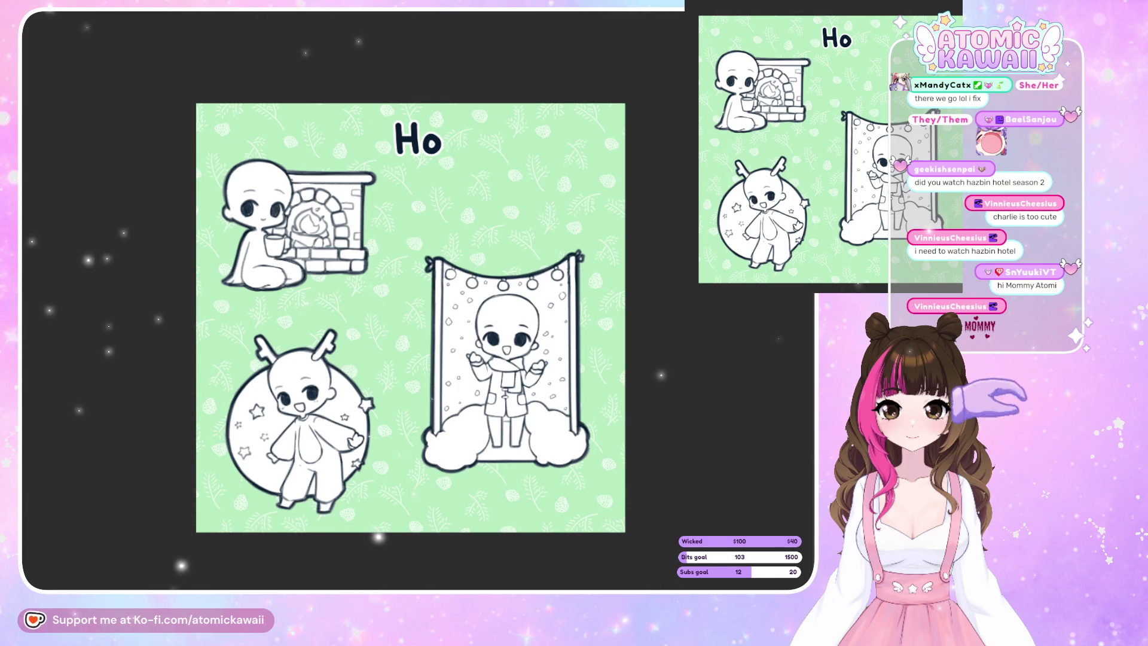
Letter the L after 'Ho', redrawing it until it looks right.
key("minus")
left_click_drag(417, 132, 430, 143)
key("ctrl+z")
left_click_drag(418, 133, 428, 144)
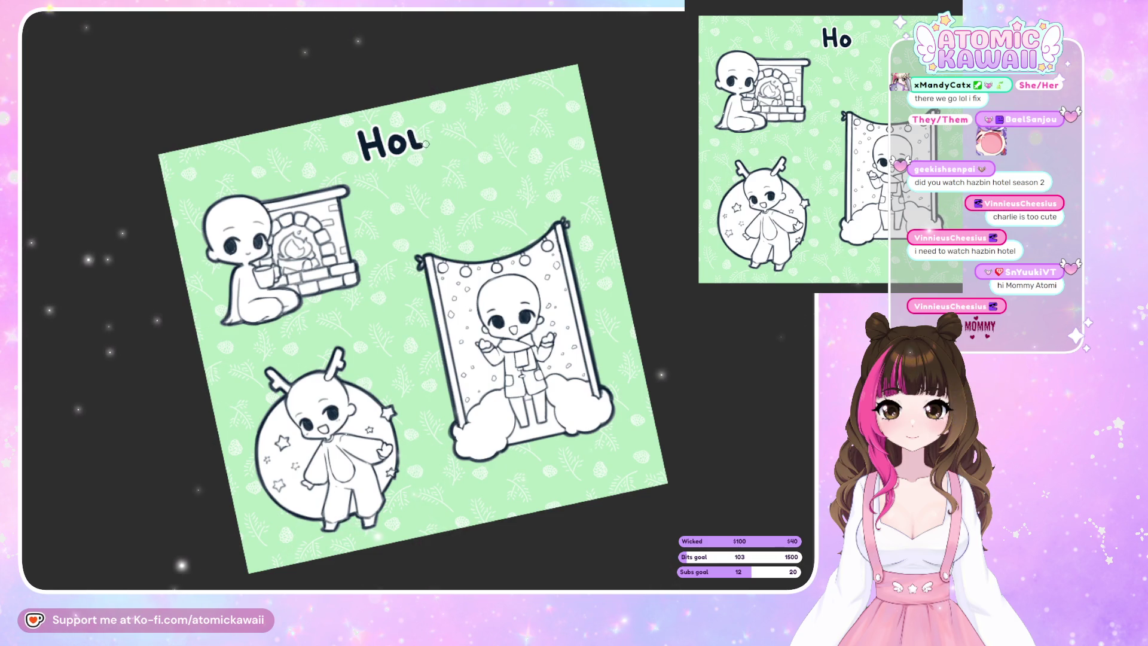
key("ctrl+z")
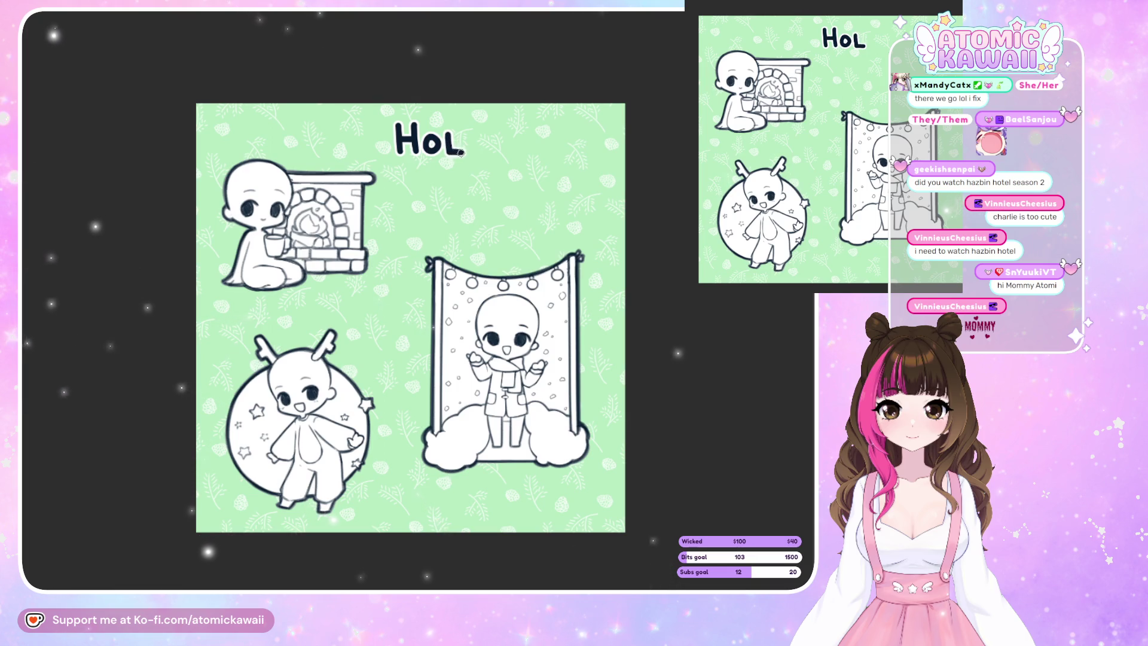
left_click_drag(449, 149, 465, 154)
key("ctrl+z")
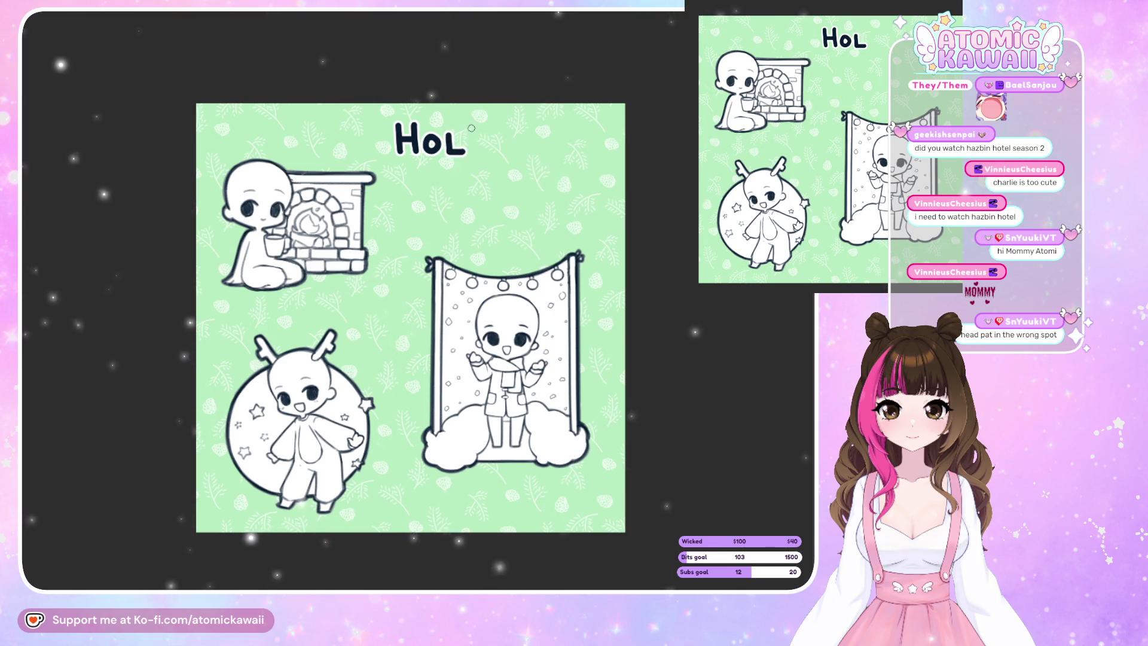
Add the I and D of the title, retrying the D curve several times.
left_click_drag(472, 136, 473, 153)
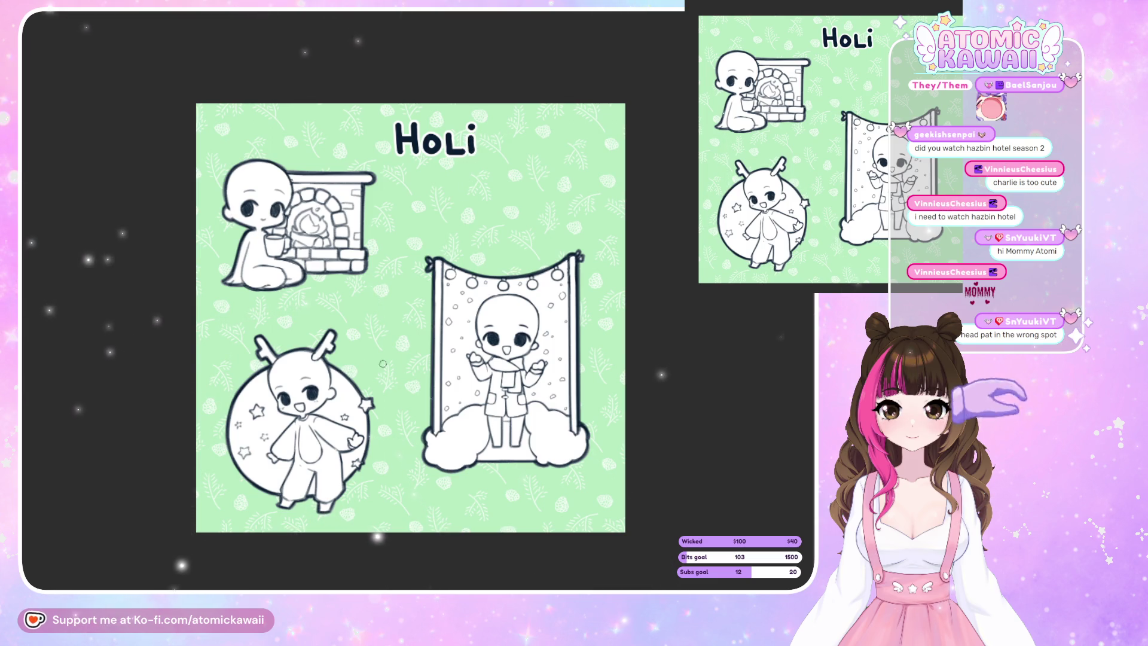
left_click(484, 127)
left_click_drag(484, 136, 486, 153)
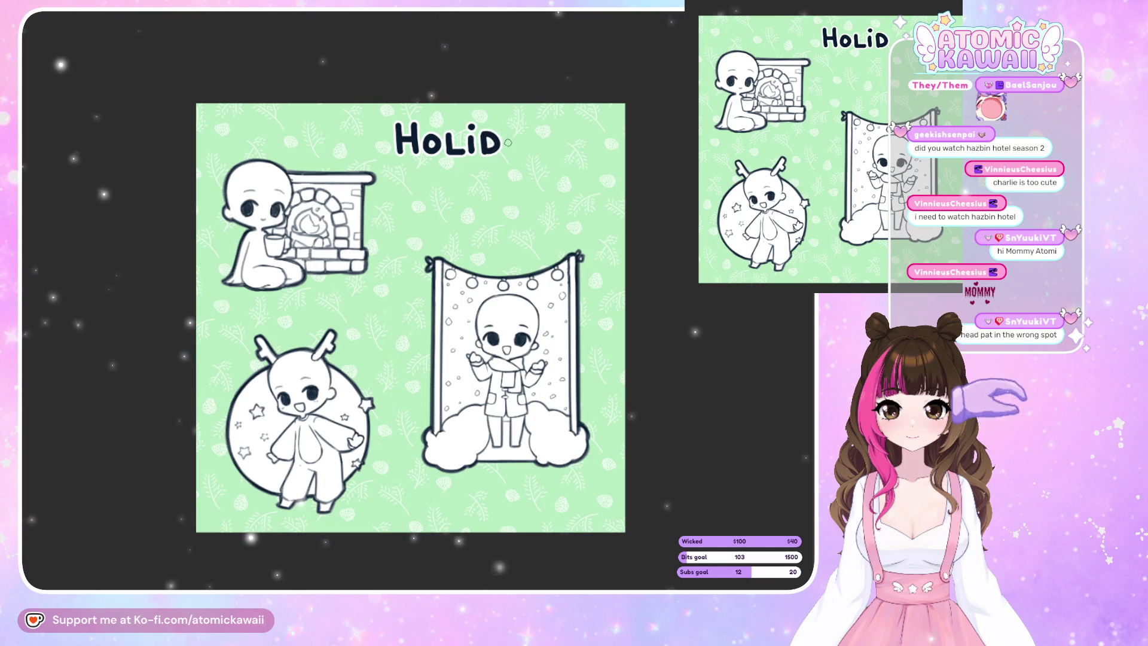
key("ctrl+z")
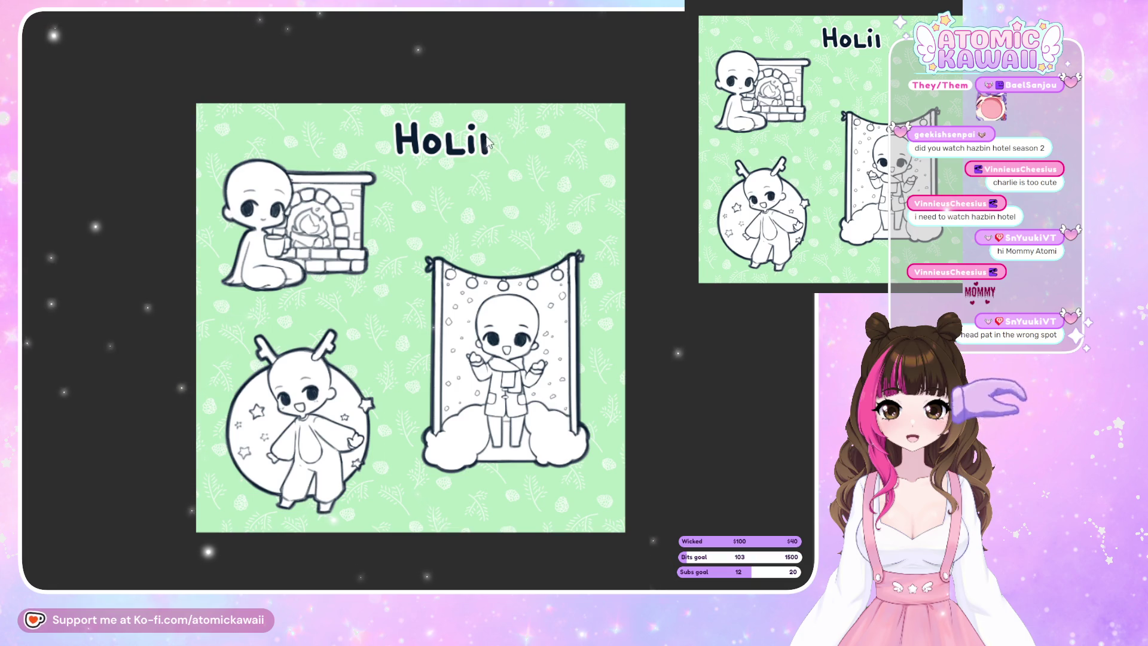
left_click_drag(489, 133, 487, 153)
key("ctrl+z")
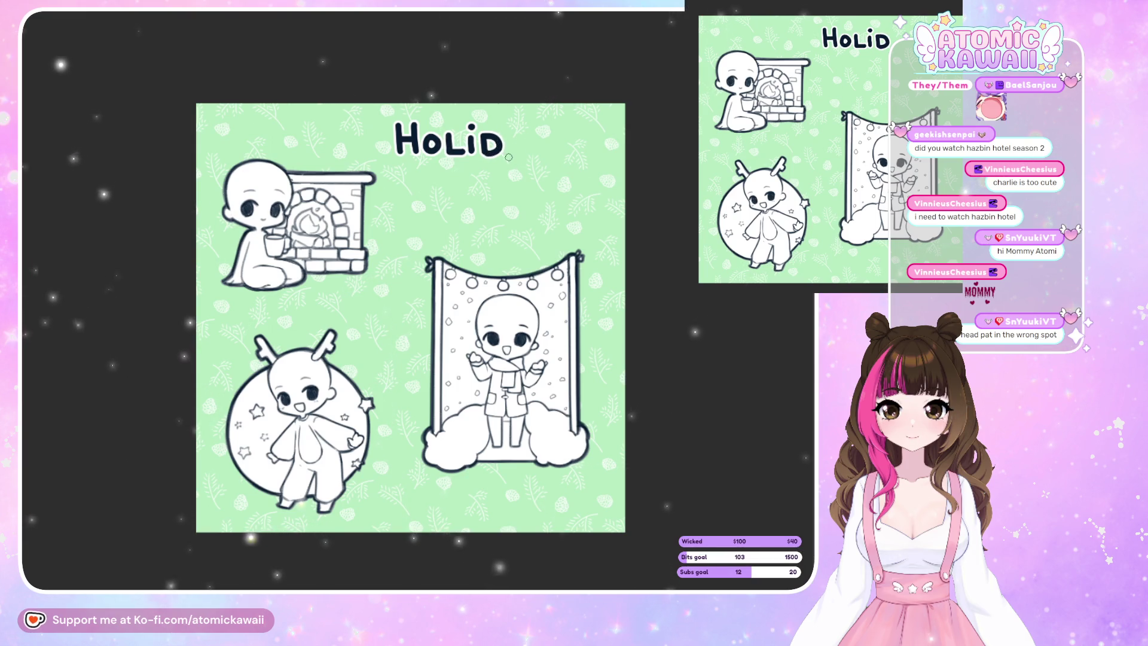
key("ctrl+z")
left_click_drag(497, 141, 495, 152)
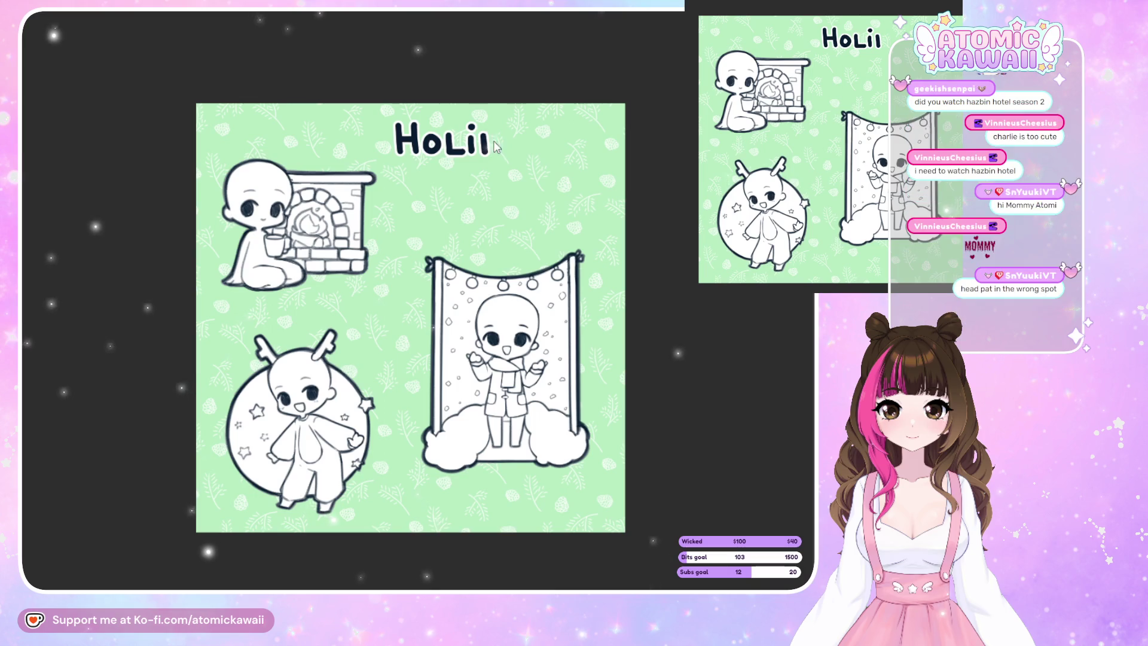
key("ctrl+z")
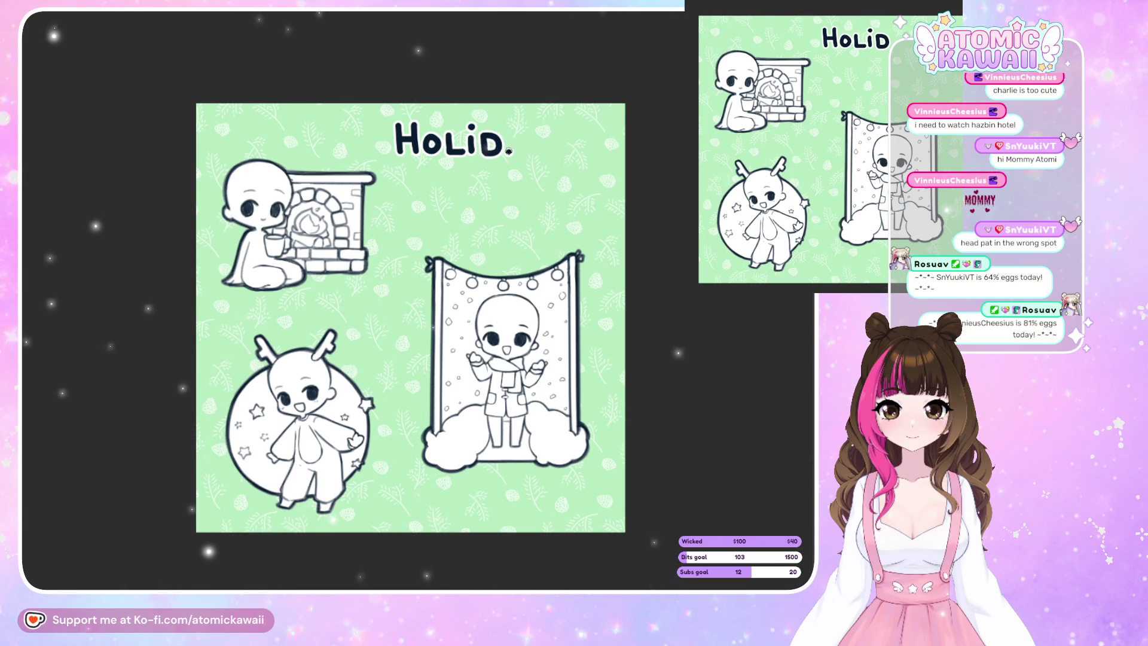
Finish the remaining letters to spell HOLIDAY and start a stroke beneath it.
mouse_move(510, 132)
left_mouse_down()
mouse_move(524, 153)
mouse_move(536, 140)
left_mouse_up()
key("ctrl+z")
key("ctrl+z")
key("ctrl+y")
key("ctrl+y")
key("ctrl+z")
key("ctrl+z")
key("ctrl+y")
key("ctrl+y")
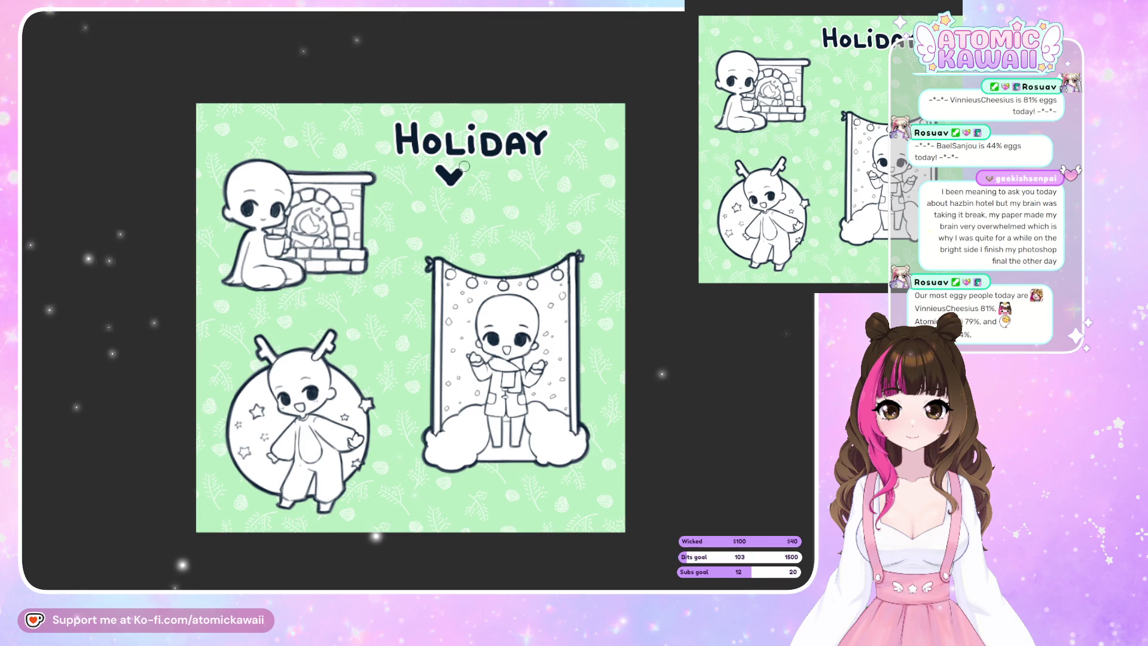
mouse_move(439, 168)
left_mouse_down()
mouse_move(452, 180)
mouse_move(462, 167)
left_mouse_up()
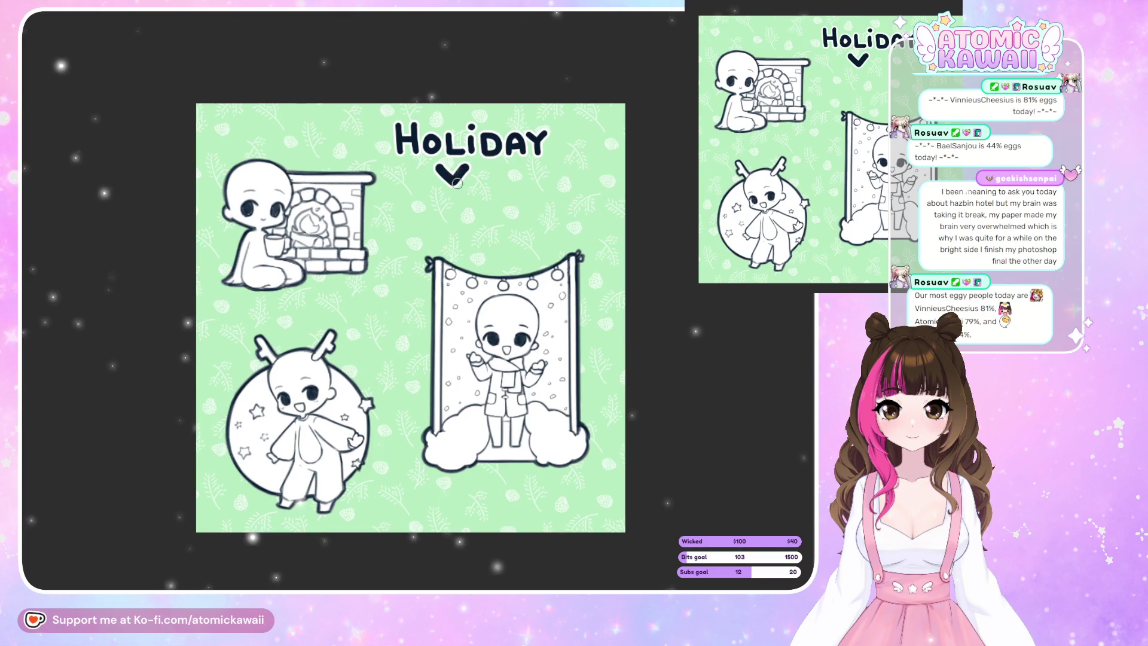
Redraw the mark under HOLIDAY as a V, then add a stem to make a Y.
key("ctrl+z")
key("ctrl+z")
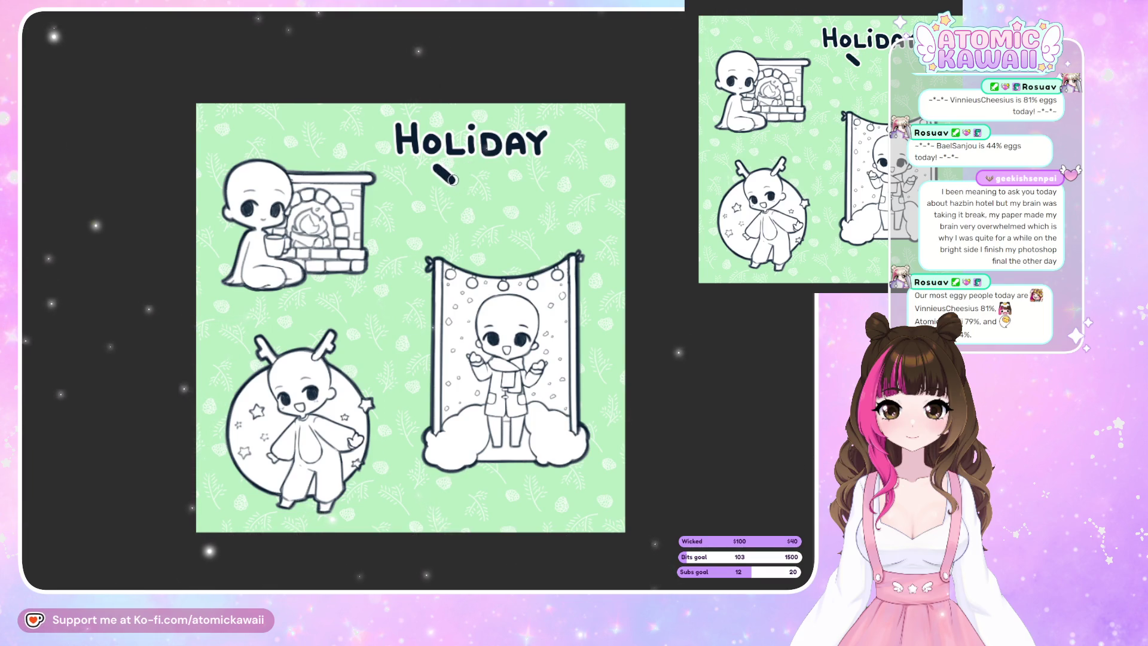
left_click_drag(453, 182, 470, 165)
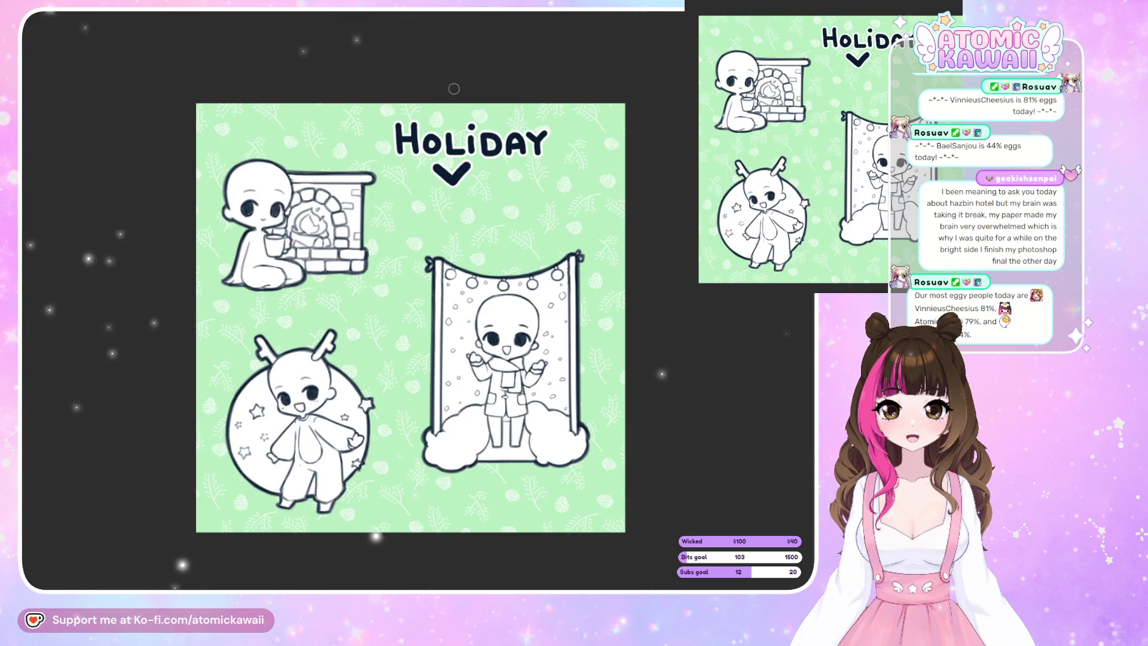
mouse_move(453, 184)
left_mouse_down()
mouse_move(453, 206)
mouse_move(490, 203)
mouse_move(479, 182)
mouse_move(491, 167)
mouse_move(511, 199)
mouse_move(503, 206)
mouse_move(476, 183)
mouse_move(498, 169)
mouse_move(478, 190)
left_mouse_up()
key("ctrl+z")
key("ctrl+z")
key("ctrl+z")
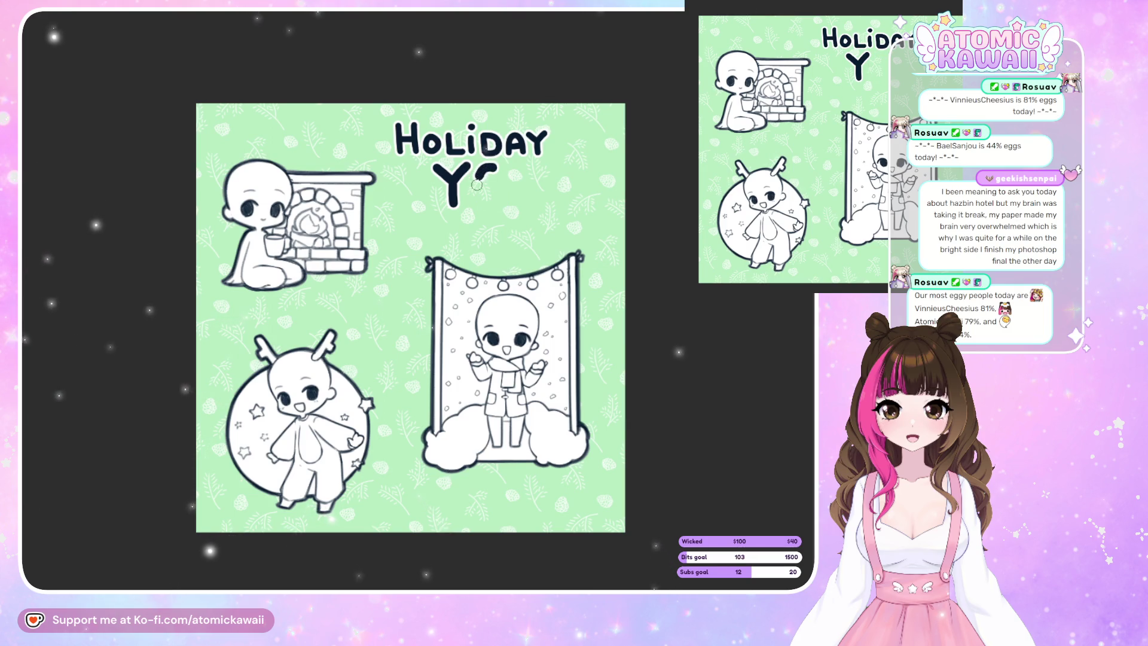
Brush a C after the Y to continue the YCH lettering.
key("ctrl+z")
mouse_move(479, 170)
left_mouse_down()
mouse_move(484, 206)
mouse_move(543, 187)
left_mouse_up()
key("ctrl+z")
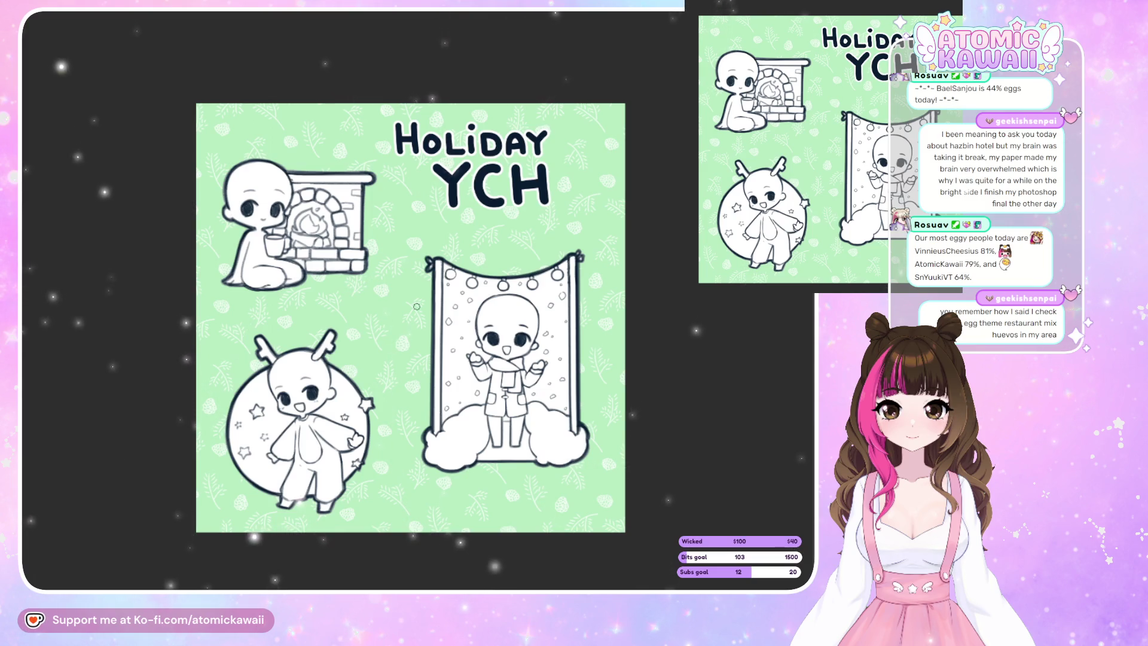
Hand-letter the price $60 to the right of HOLIDAY.
left_click_drag(563, 144, 552, 151)
key("ctrl+z")
left_click_drag(565, 144, 563, 167)
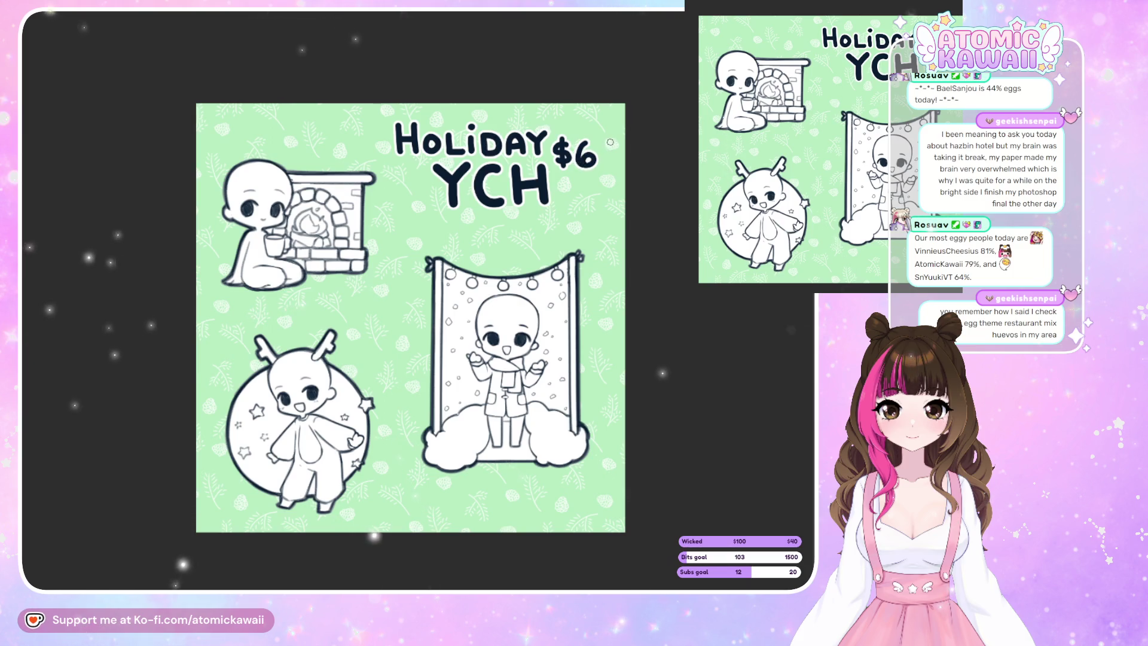
left_click_drag(603, 154, 611, 139)
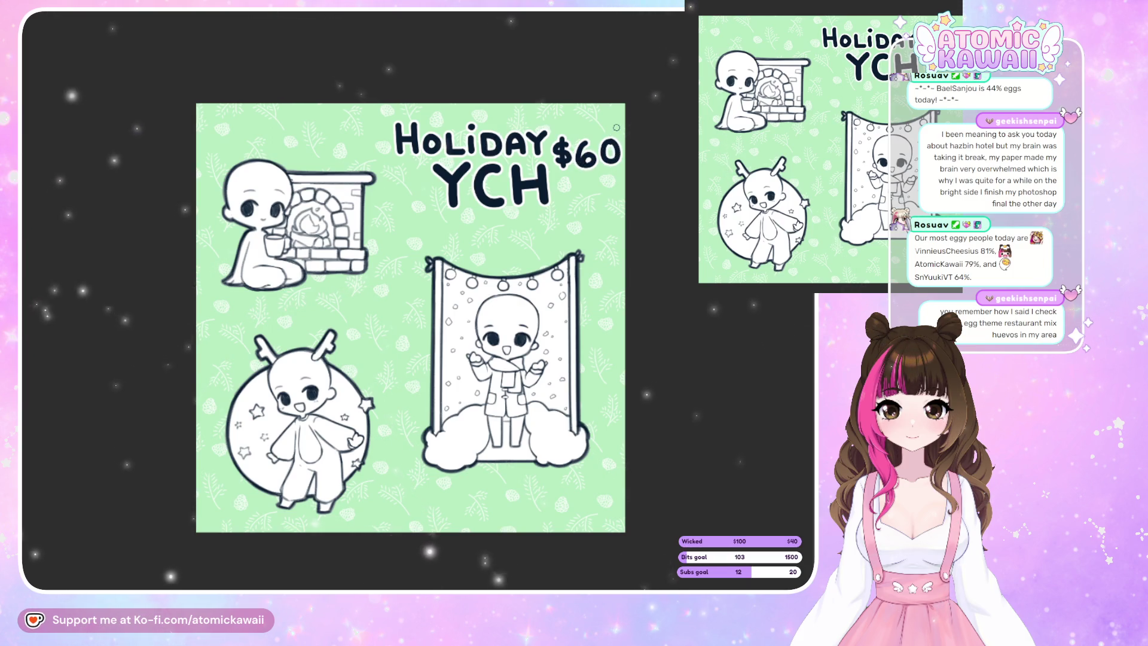
key("ctrl+z")
key("ctrl+y")
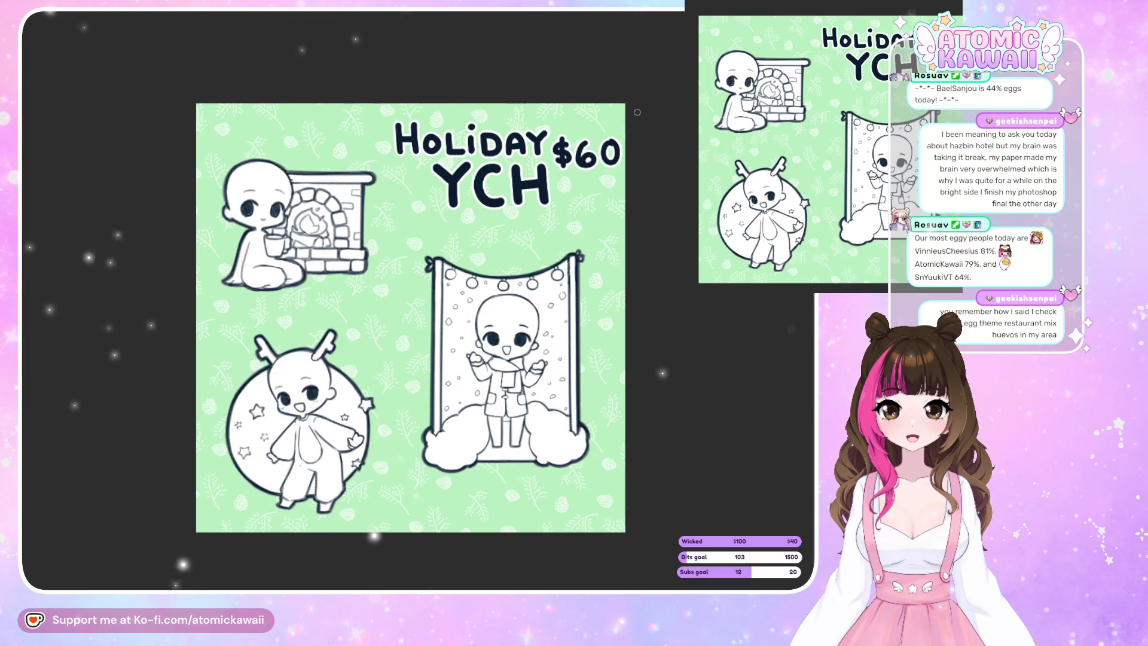
left_click_drag(611, 142, 610, 143)
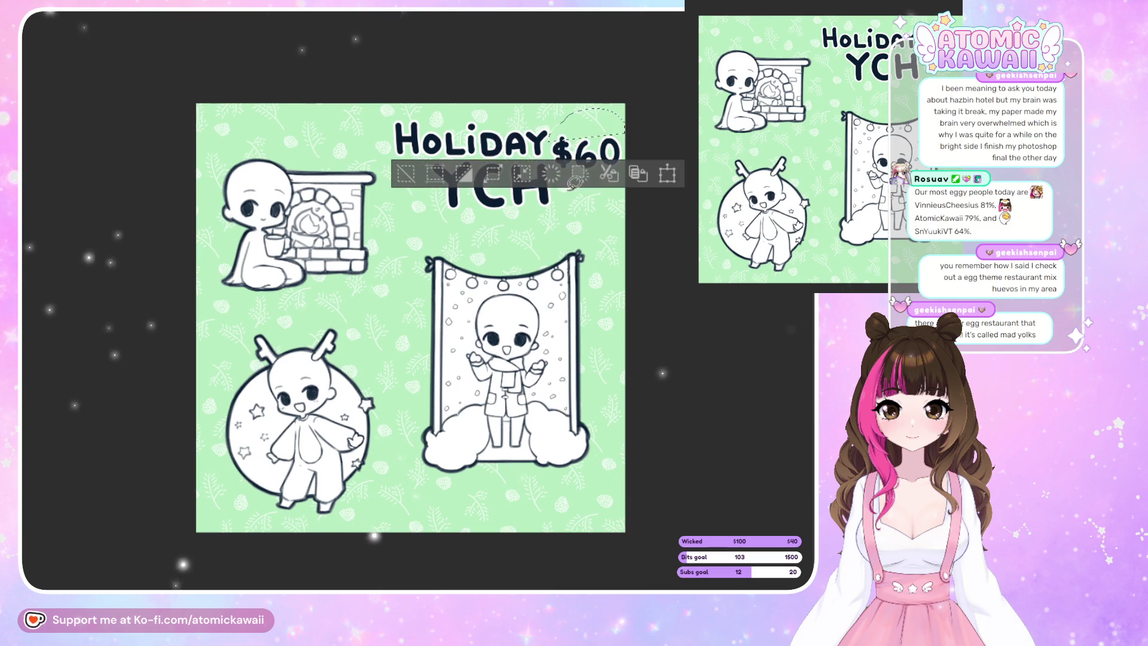
Lasso and transform YCH, then move the $60 down beside YCH.
mouse_move(524, 154)
left_mouse_down()
mouse_move(524, 218)
mouse_move(559, 223)
left_mouse_up()
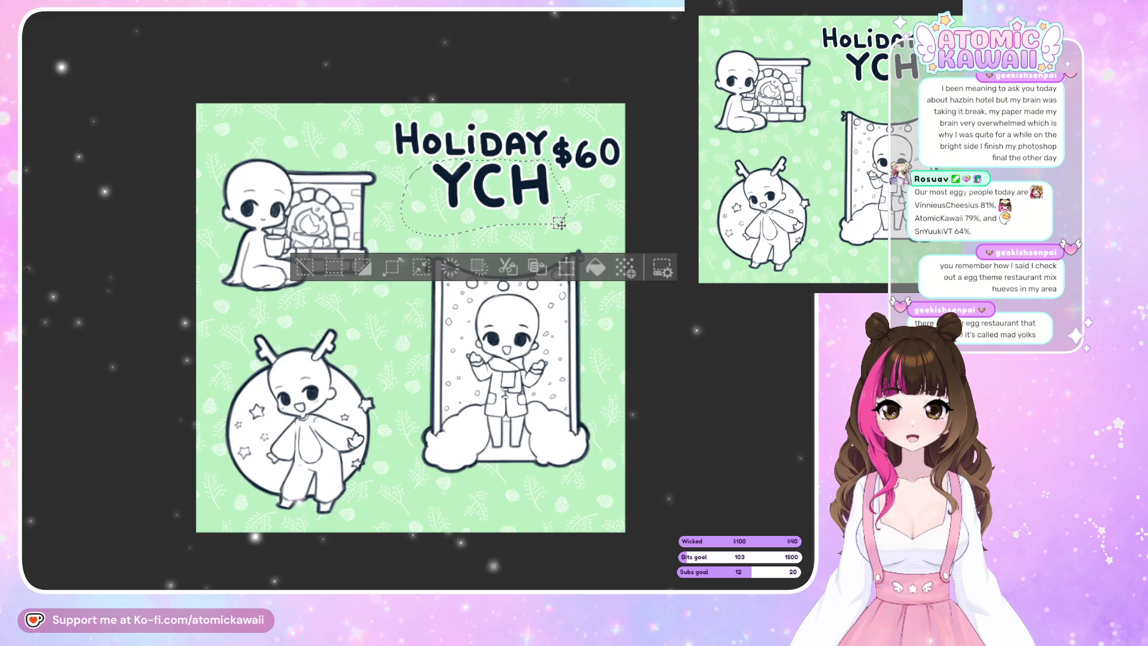
key("ctrl+t")
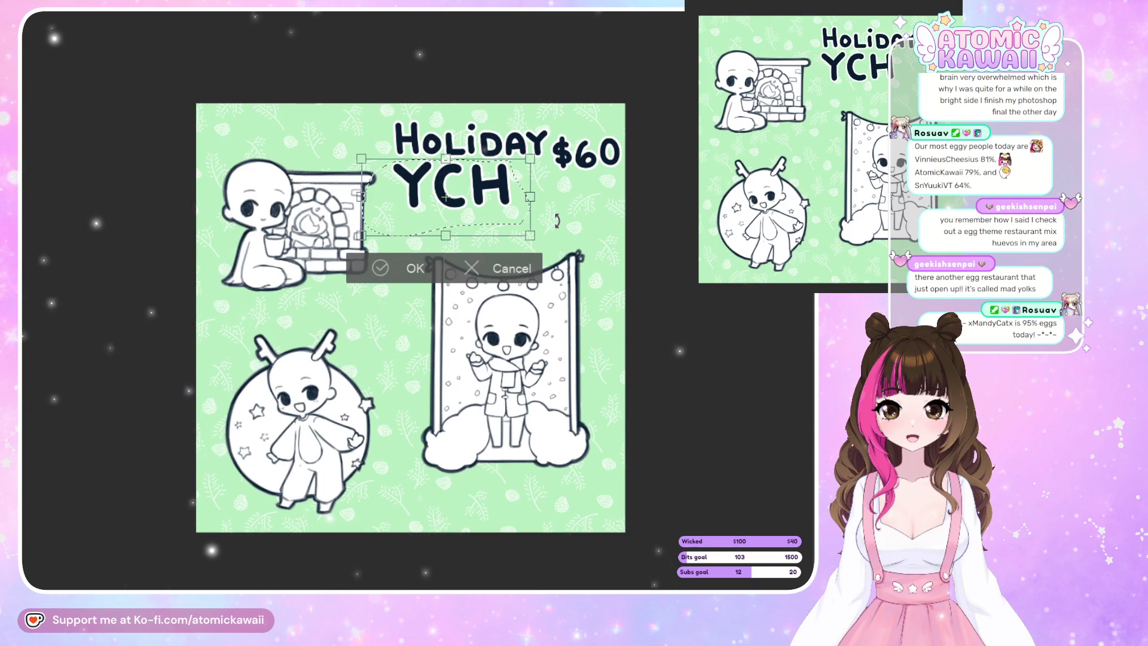
left_click(417, 269)
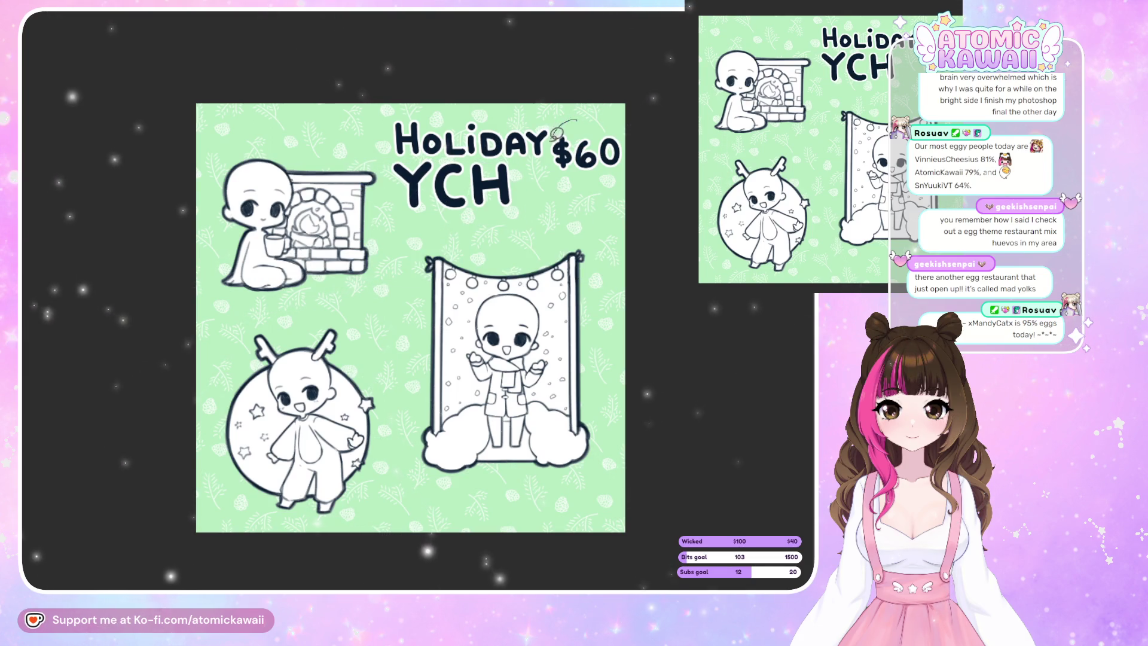
left_click_drag(558, 130, 556, 129)
key("ctrl+t")
left_click_drag(610, 175, 591, 209)
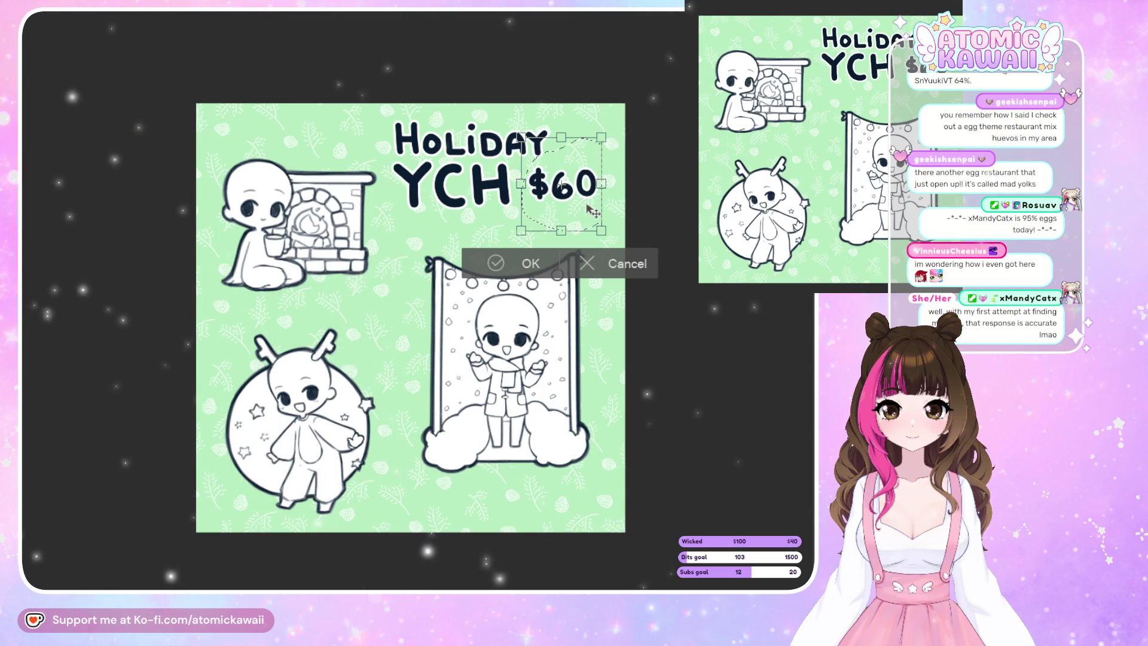
key("Return")
key("ctrl+d")
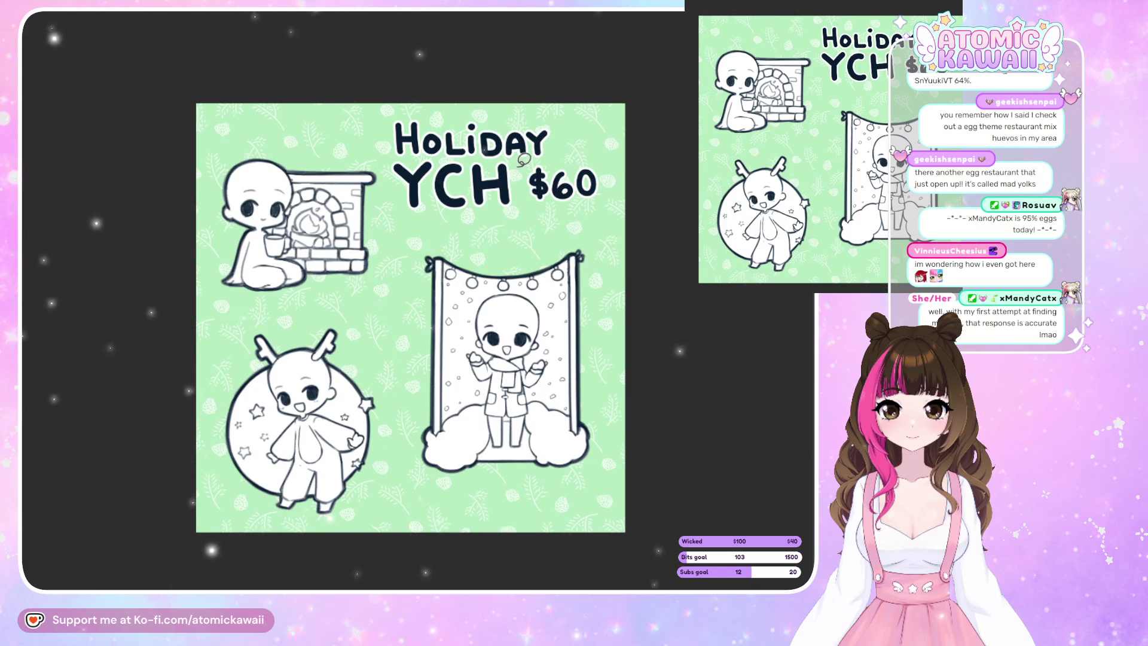
Move $60 back up beside HOLIDAY and nudge YCH slightly lower.
left_click_drag(481, 153, 397, 157)
key("ctrl+d")
left_click_drag(526, 165, 586, 152)
key("ctrl+d")
left_click_drag(388, 166, 368, 191)
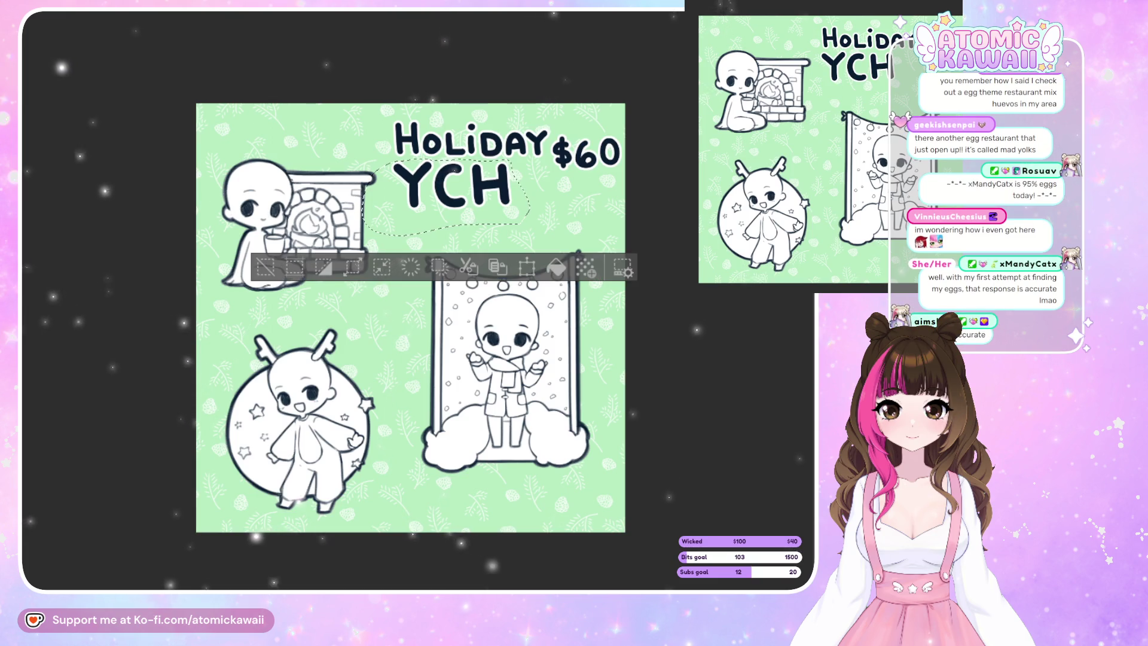
key("ctrl+t")
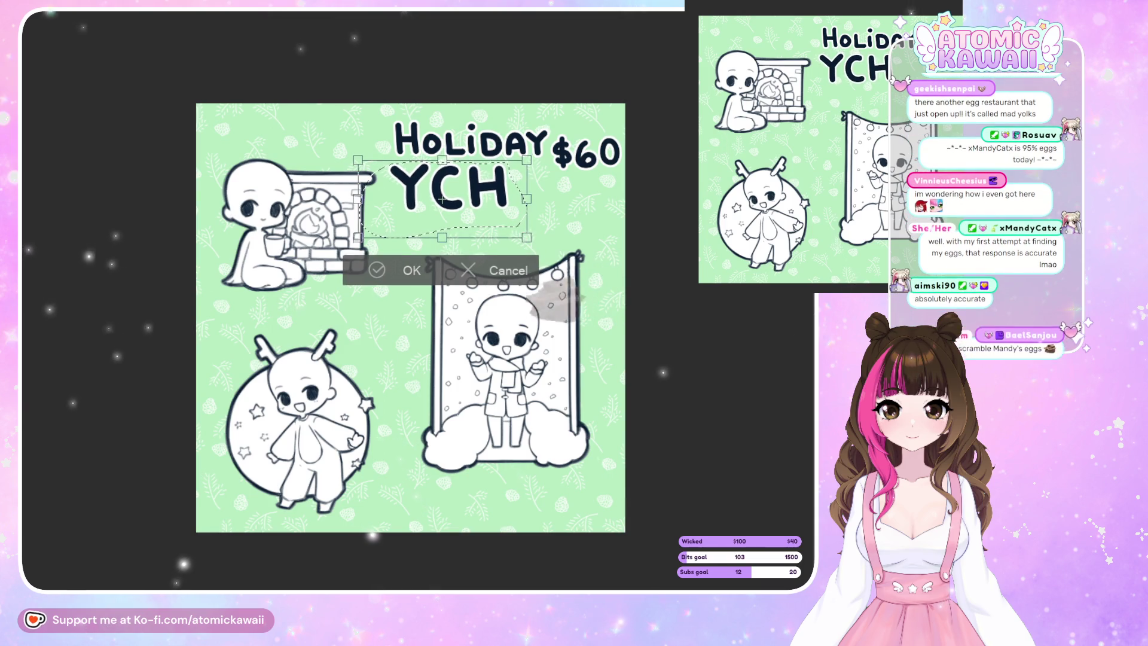
left_click_drag(442, 198, 443, 204)
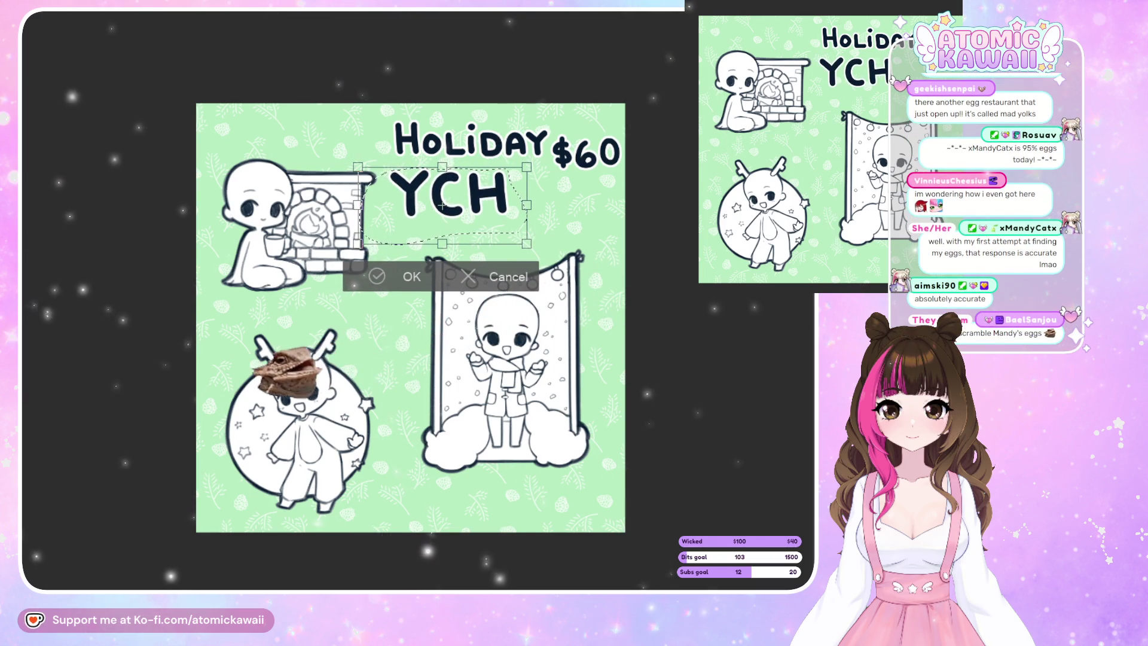
left_click(404, 279)
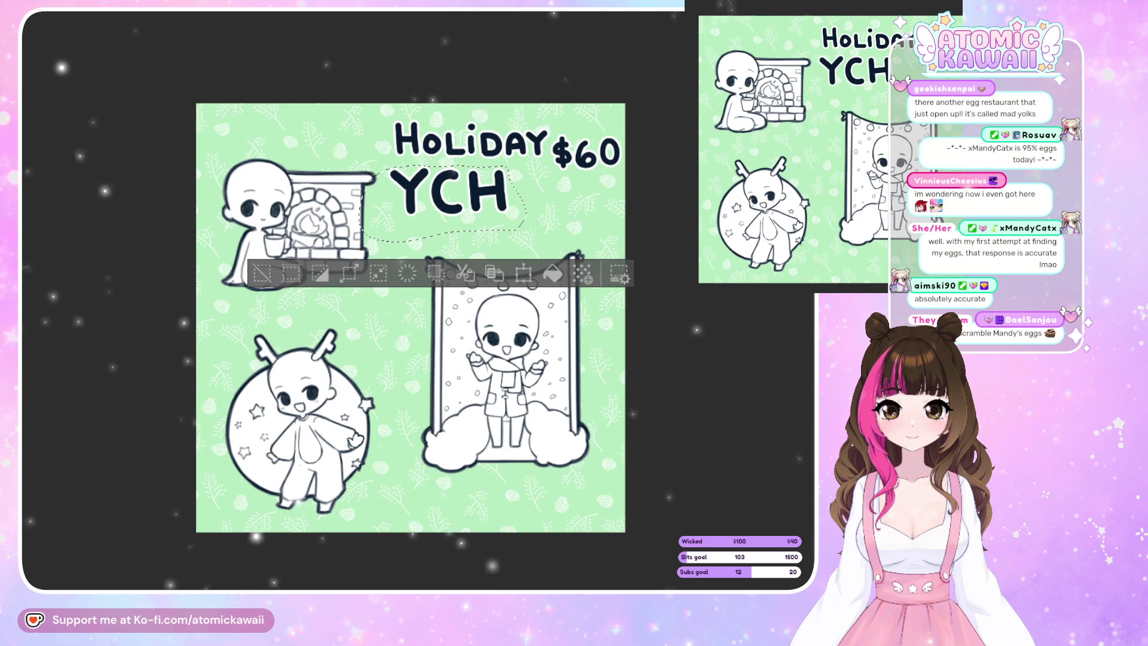
key("ctrl+d")
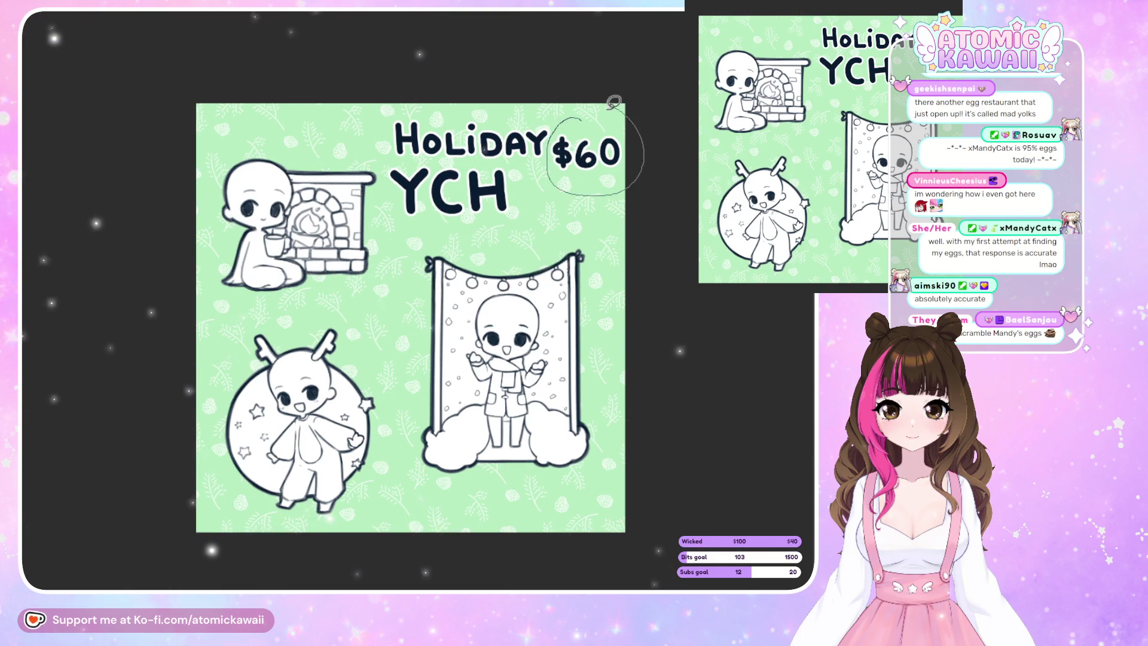
Try $60 beside YCH again, then cancel the transform so it stays beside HOLIDAY.
left_click_drag(614, 101, 615, 102)
key("ctrl+t")
left_click_drag(619, 180, 580, 216)
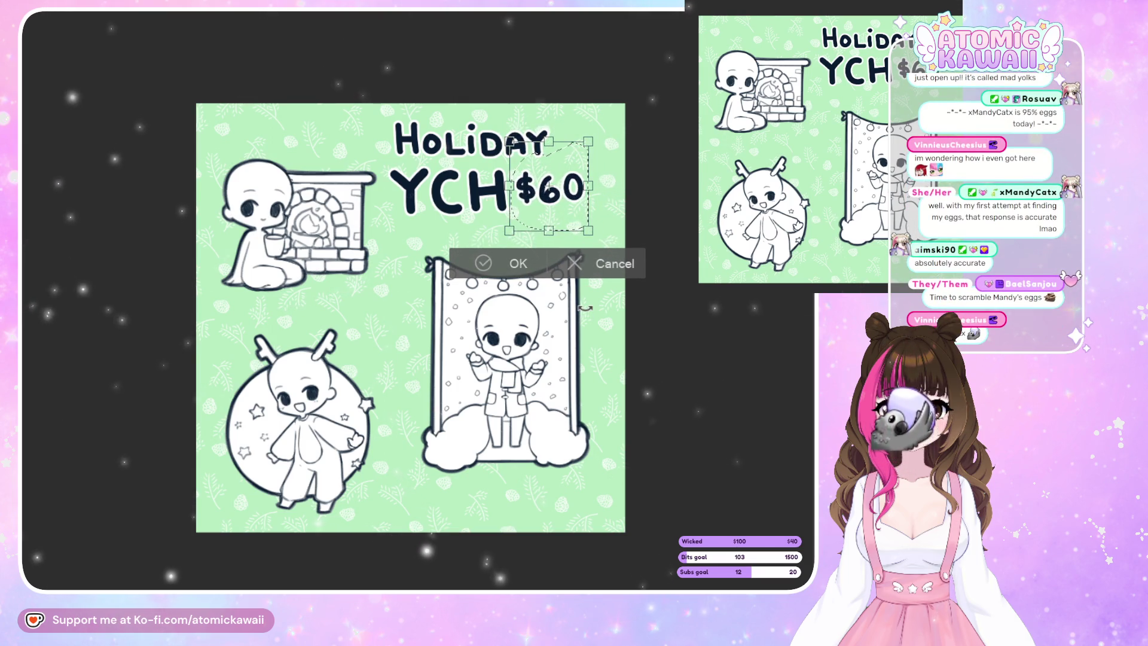
left_click_drag(548, 186, 584, 151)
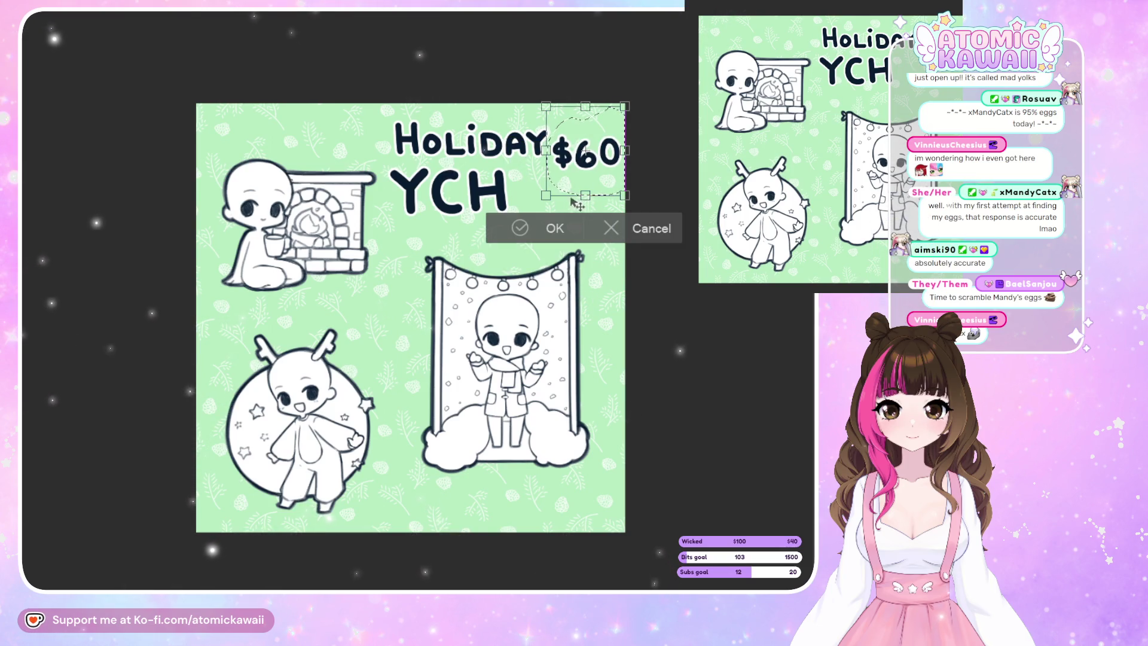
left_click(551, 229)
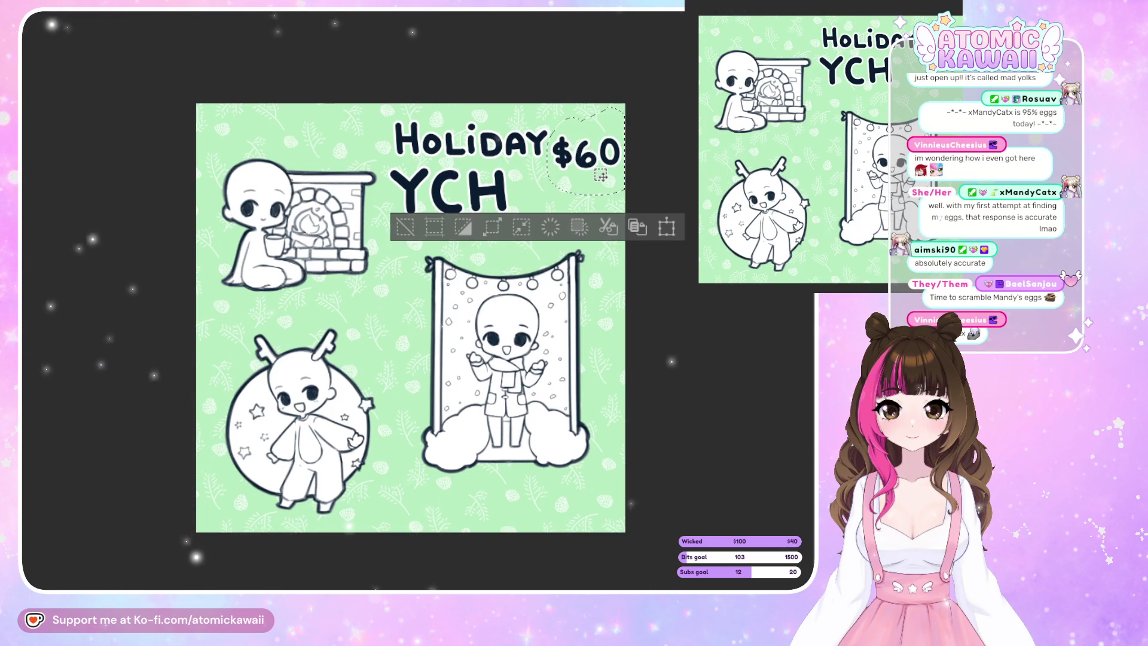
left_click(666, 227)
left_click_drag(599, 185, 568, 216)
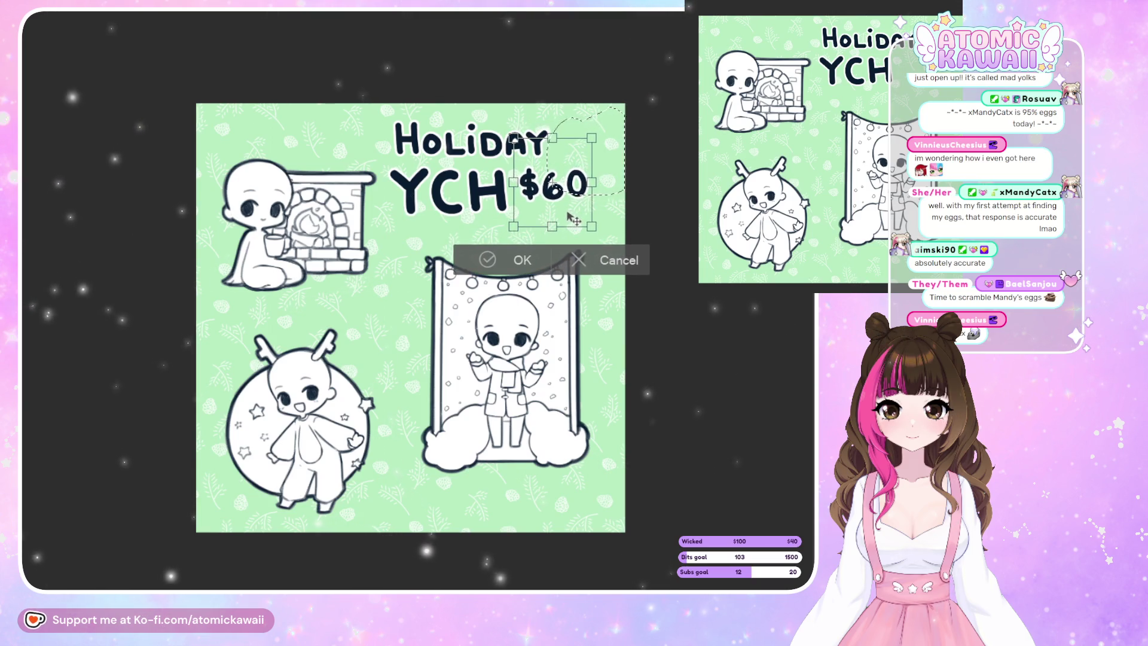
left_click_drag(576, 201, 578, 208)
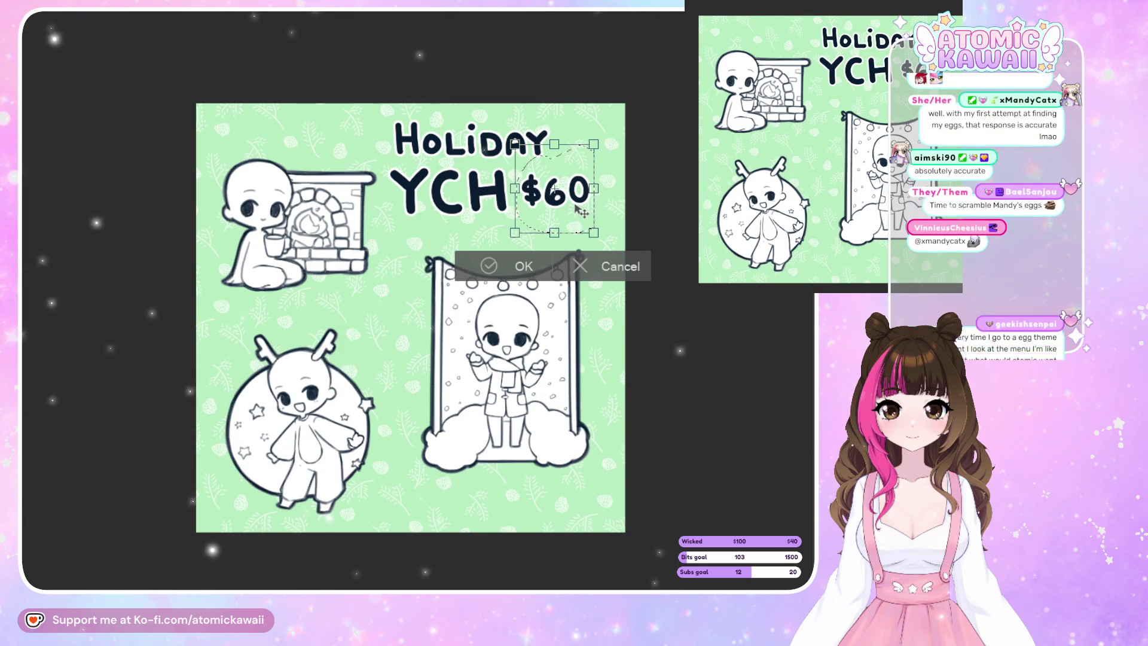
left_click(624, 267)
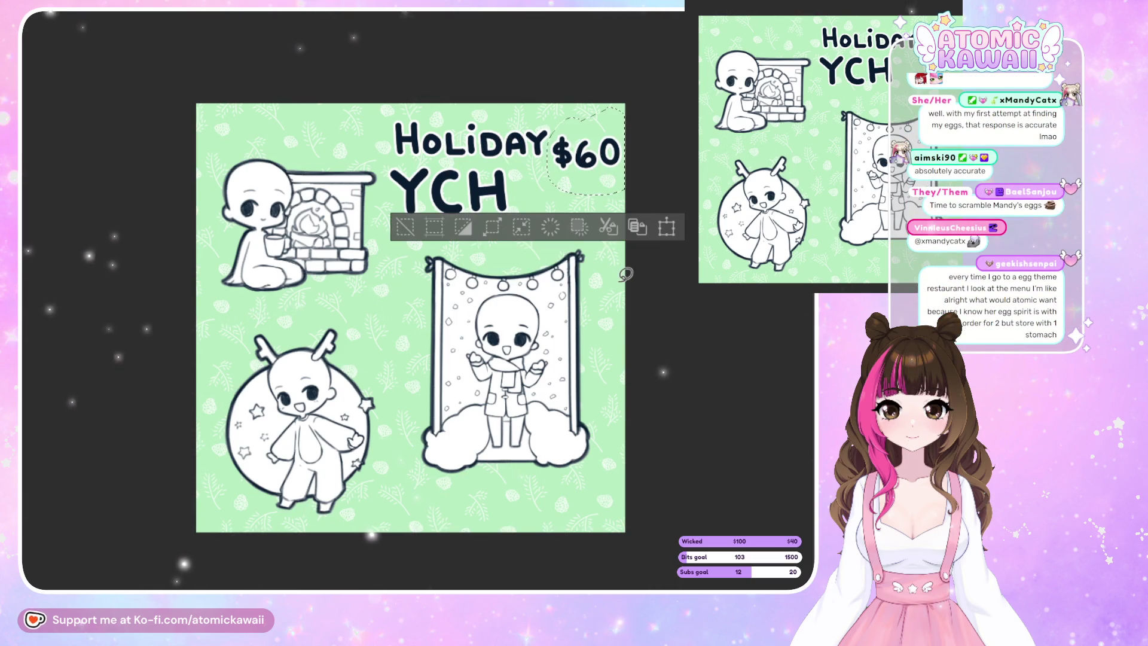
key("ctrl+d")
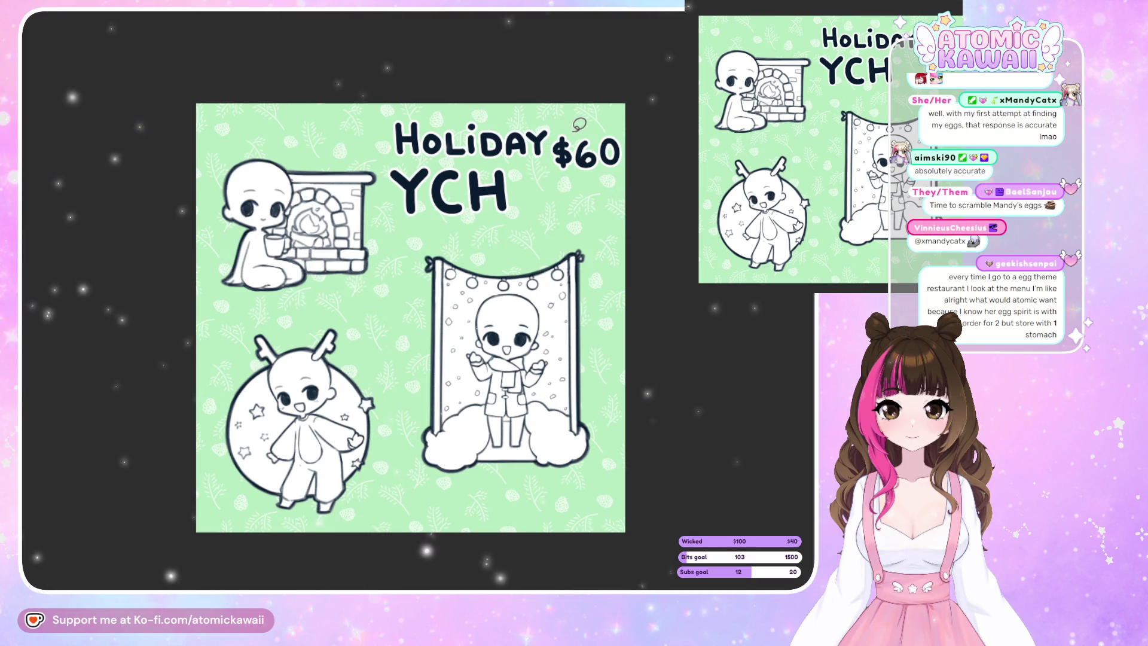
key("ctrl+z")
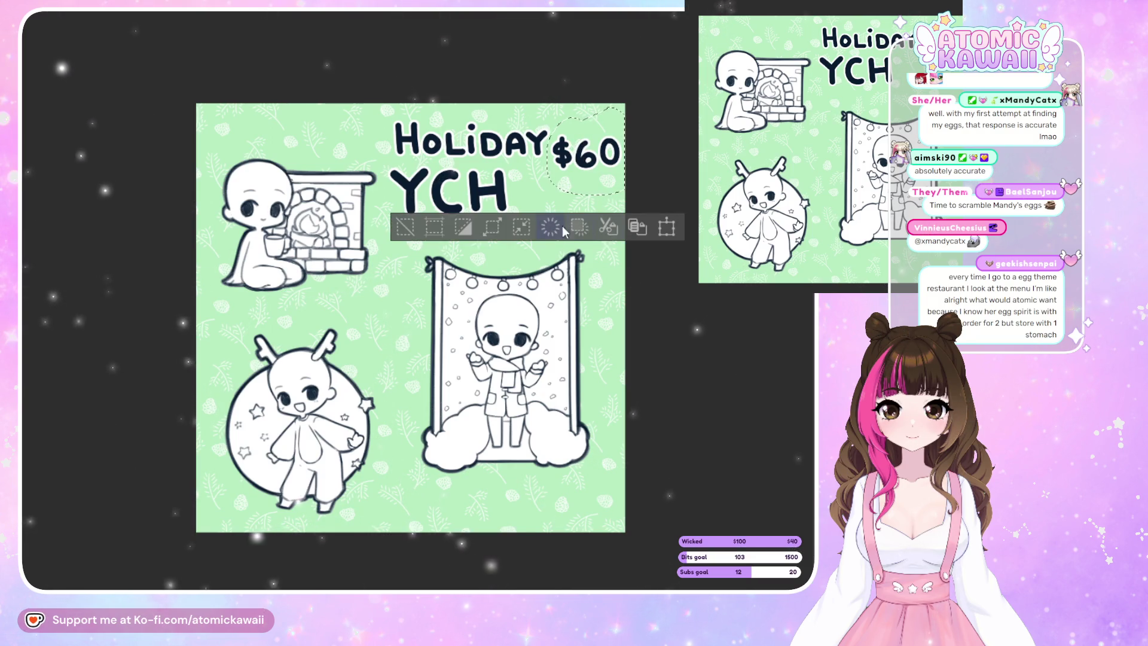
Clear the selected $60 from the page and brush a small heart beside YCH.
left_click(550, 227)
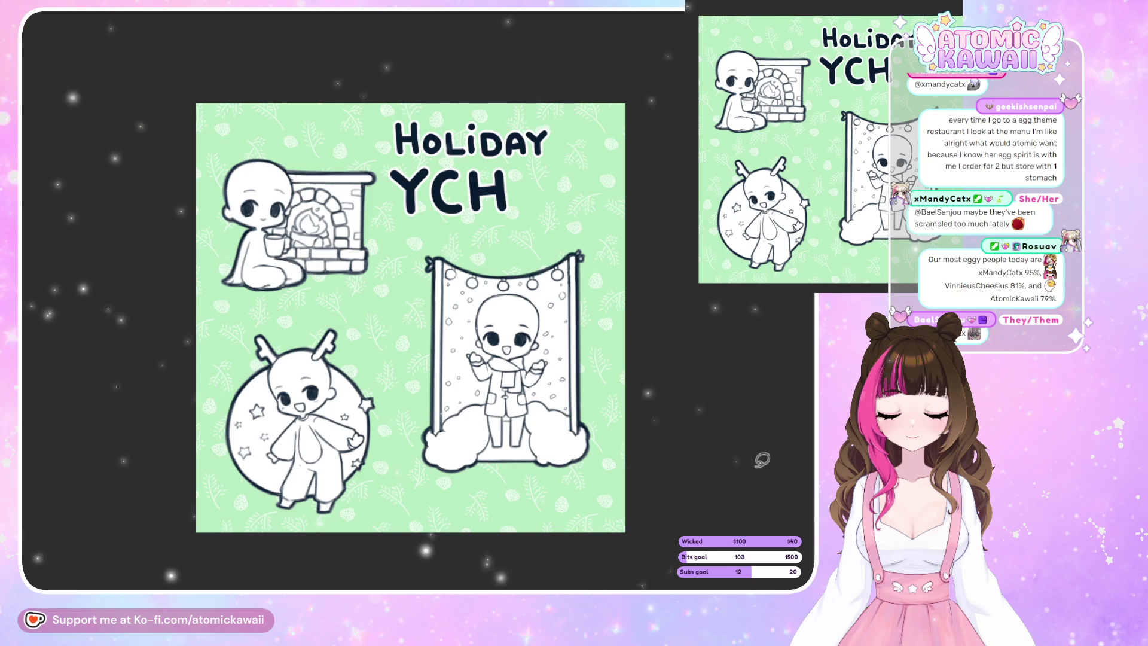
scroll(520, 244, "up", 2)
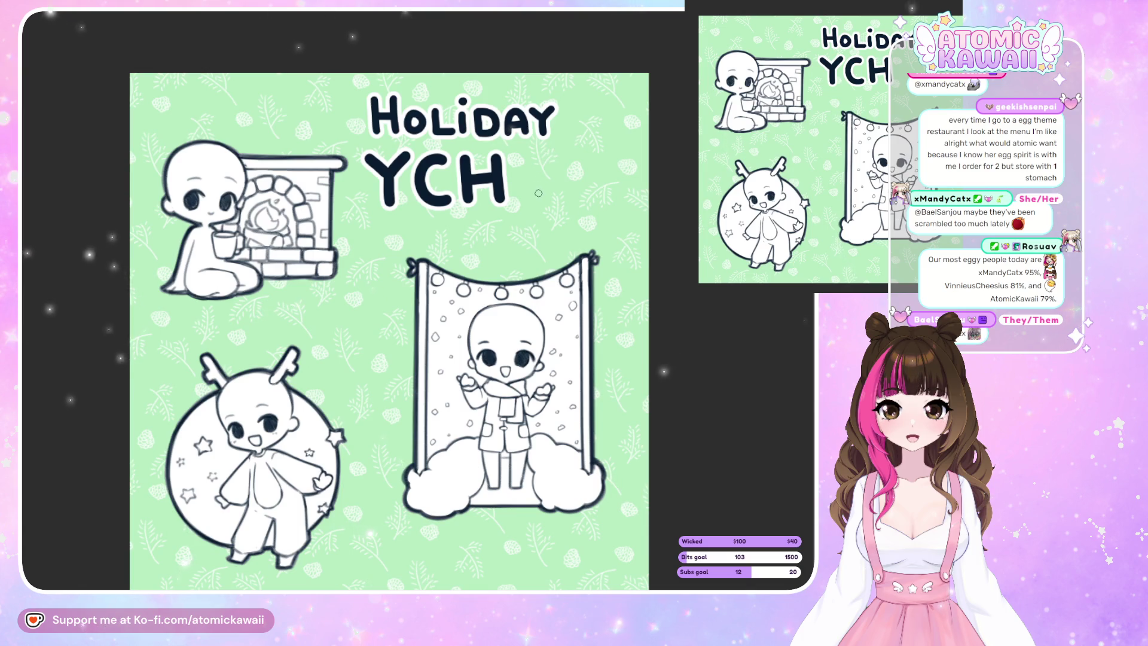
left_click_drag(536, 160, 547, 169)
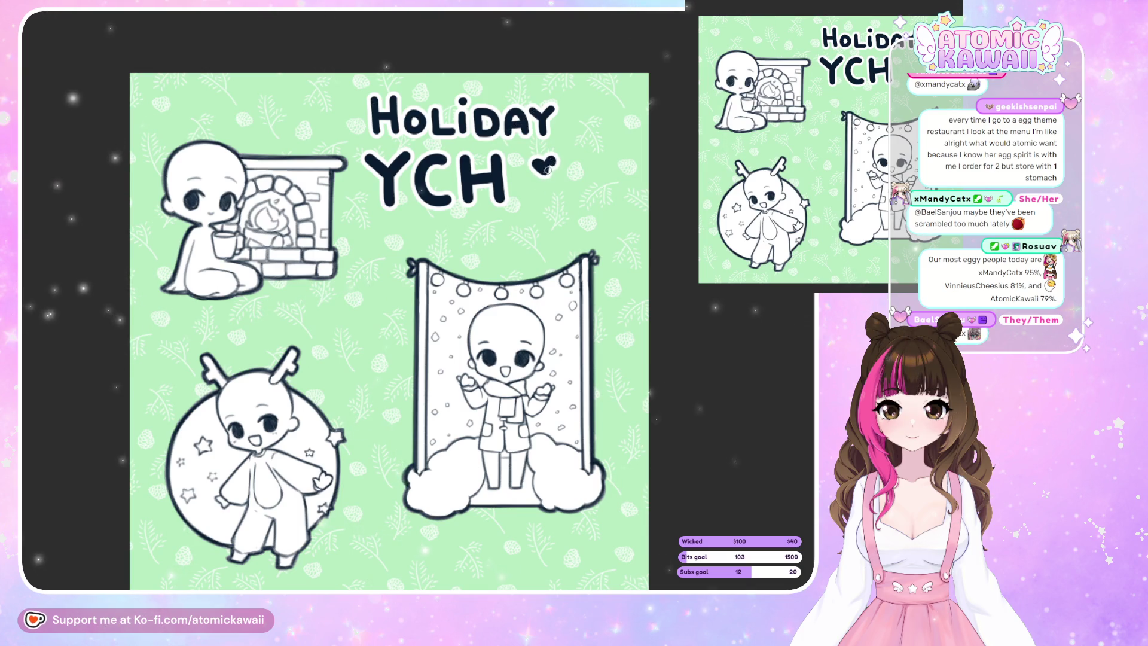
Undo the heart, then lasso and clear the old YCH lettering.
key("ctrl+z")
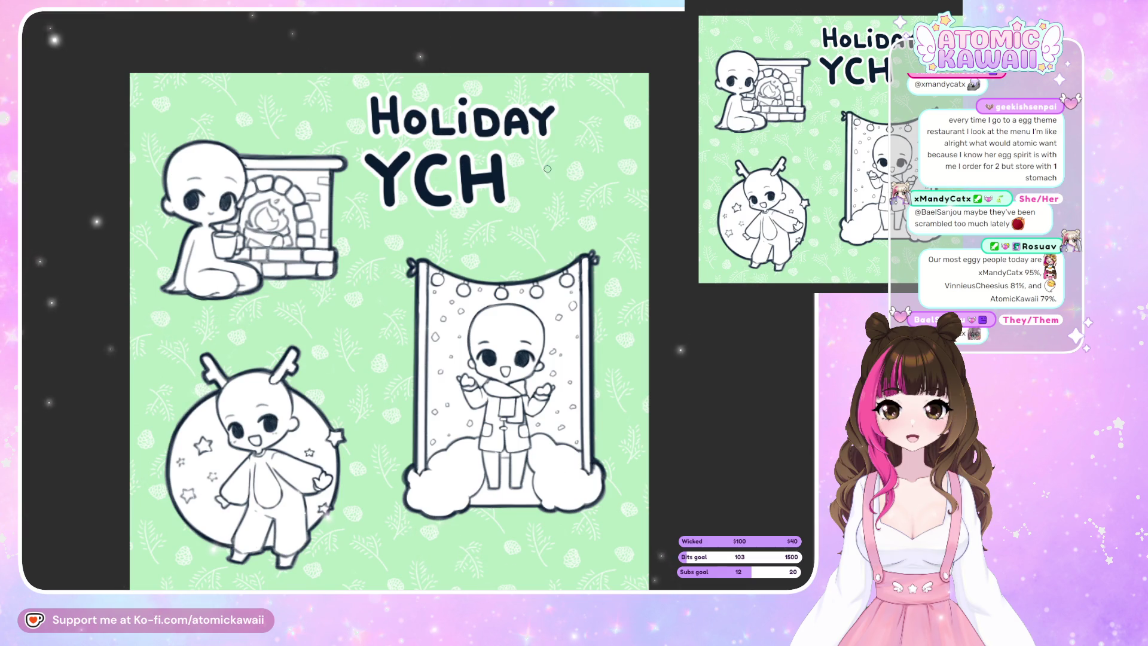
left_click_drag(523, 154, 536, 216)
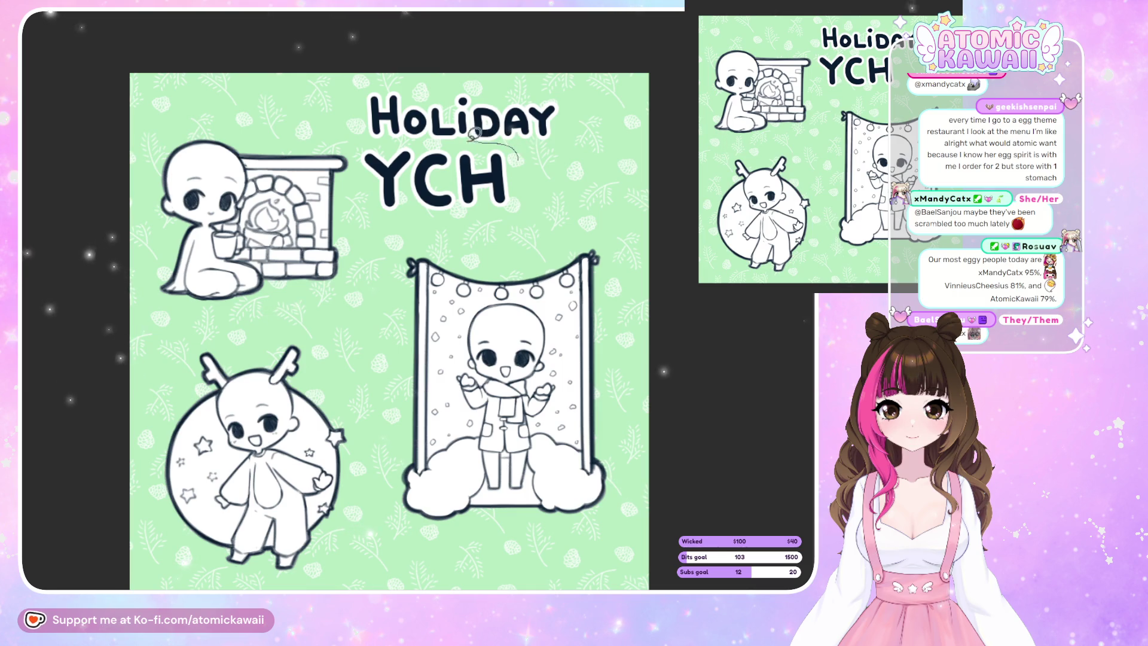
left_click(409, 263)
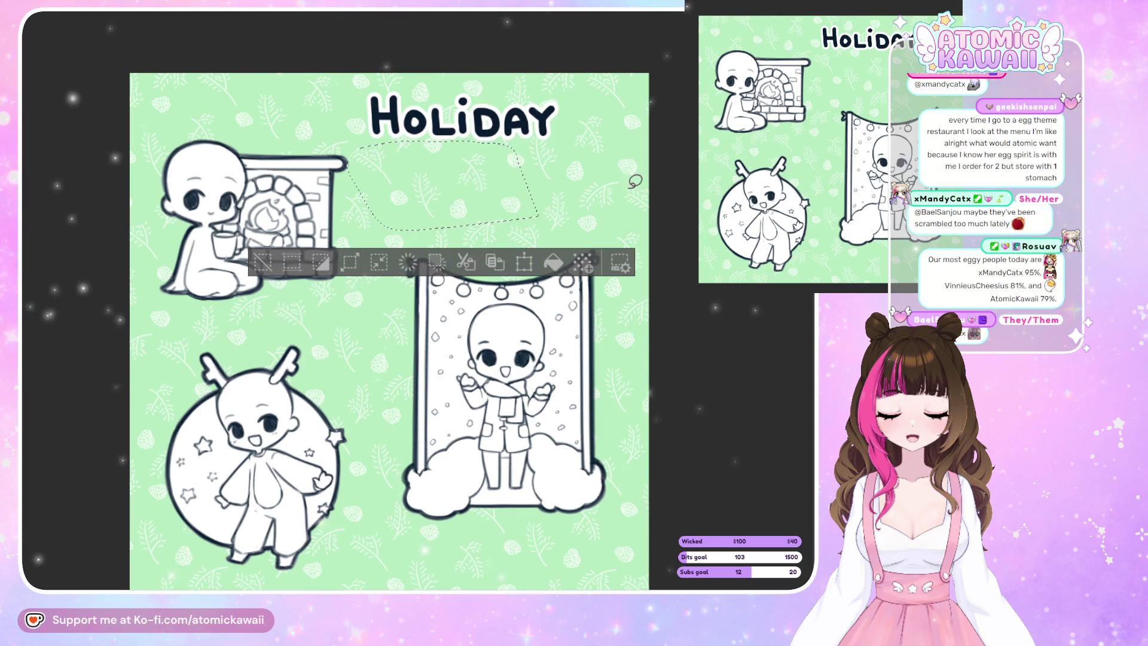
key("ctrl+d")
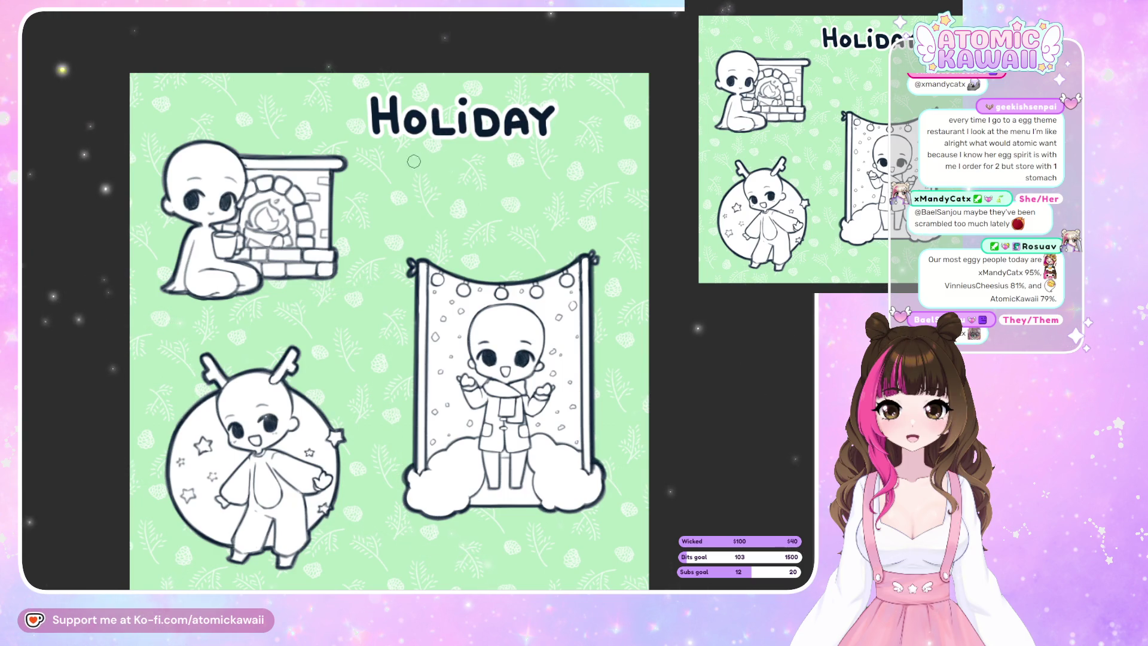
Brush a new Y below HOLIDAY, undoing wobbly strokes.
mouse_move(400, 152)
left_mouse_down()
mouse_move(418, 170)
mouse_move(439, 150)
mouse_move(421, 174)
mouse_move(442, 149)
mouse_move(425, 206)
left_mouse_up()
key("ctrl+z")
key("ctrl+z")
key("ctrl+z")
key("ctrl+z")
key("ctrl+z")
key("ctrl+z")
key("ctrl+z")
Redraw the stem that turns the V into a Y, then start the C beside it.
left_click_drag(419, 172, 420, 193)
key("ctrl+z")
key("ctrl+y")
Brush the C and the first upright of the H after the Y, undoing uneven strokes.
key("ctrl+z")
left_click_drag(419, 174, 421, 199)
mouse_move(470, 160)
left_mouse_down()
mouse_move(448, 180)
mouse_move(476, 200)
left_mouse_up()
key("ctrl+z")
mouse_move(481, 160)
left_mouse_down()
mouse_move(452, 182)
mouse_move(478, 199)
left_mouse_up()
key("ctrl+z")
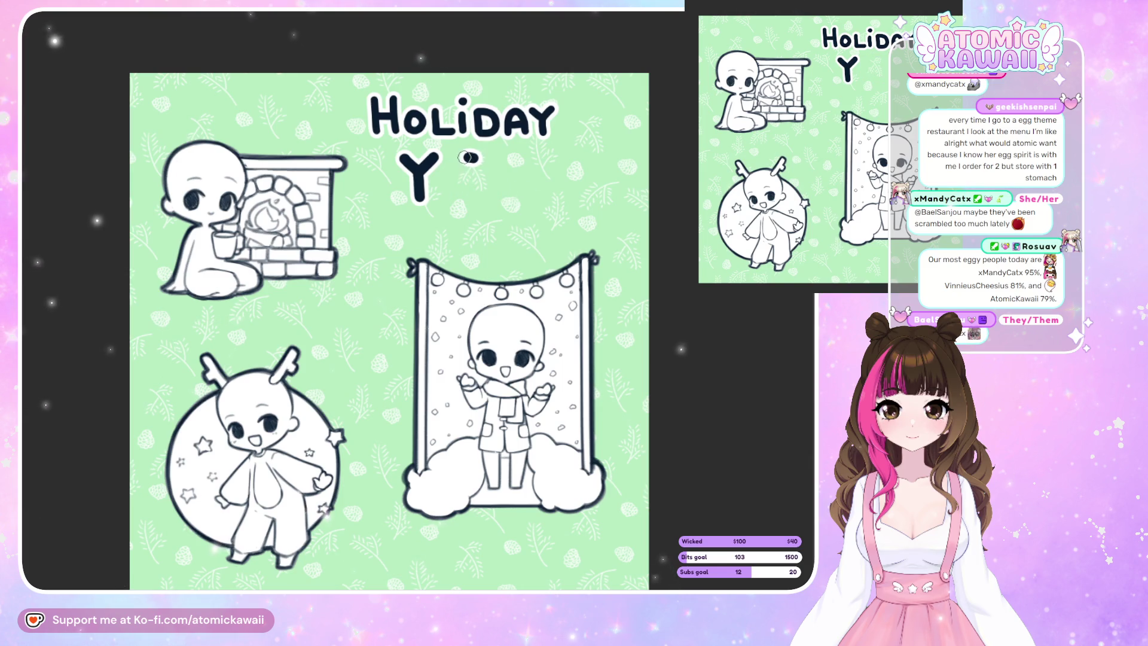
key("ctrl+z")
left_click_drag(473, 159, 478, 199)
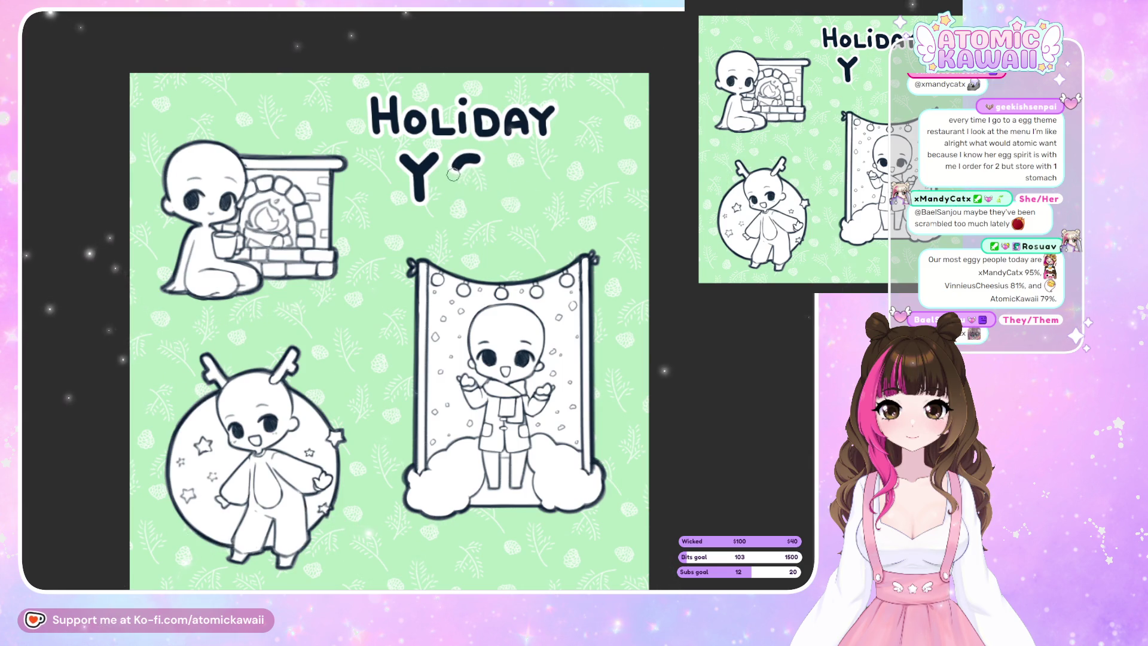
key("ctrl+z")
mouse_move(473, 159)
left_mouse_down()
mouse_move(479, 199)
mouse_move(452, 179)
mouse_move(485, 199)
left_mouse_up()
key("ctrl+z")
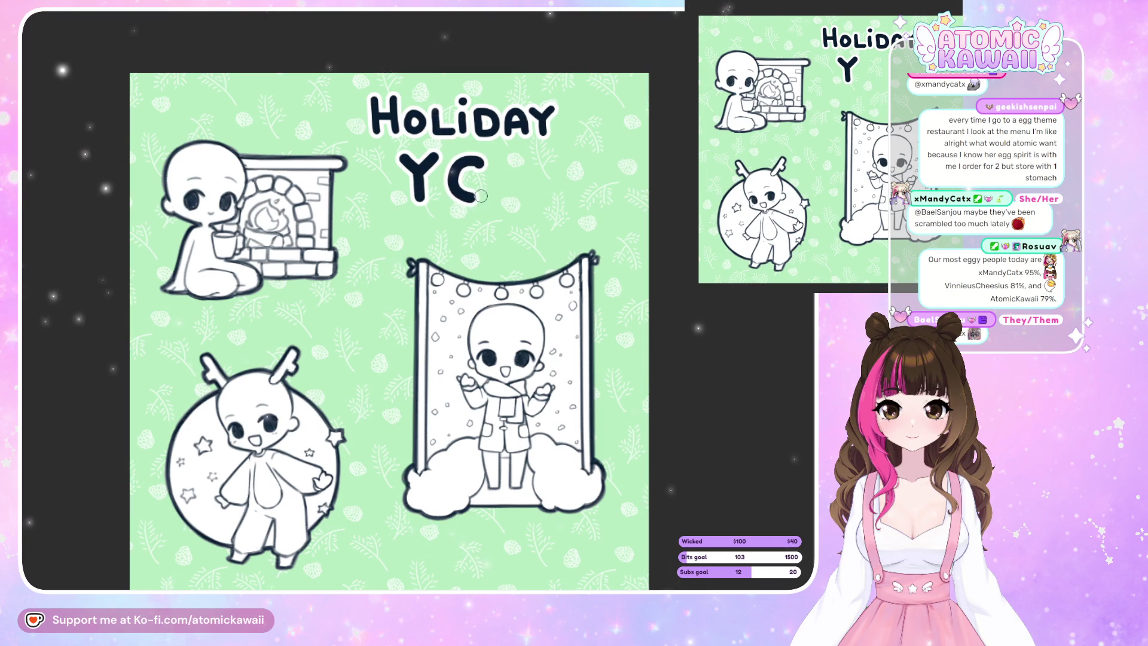
mouse_move(506, 158)
left_mouse_down()
mouse_move(508, 192)
mouse_move(540, 177)
mouse_move(536, 200)
left_mouse_up()
key("ctrl+z")
key("ctrl+z")
key("ctrl+z")
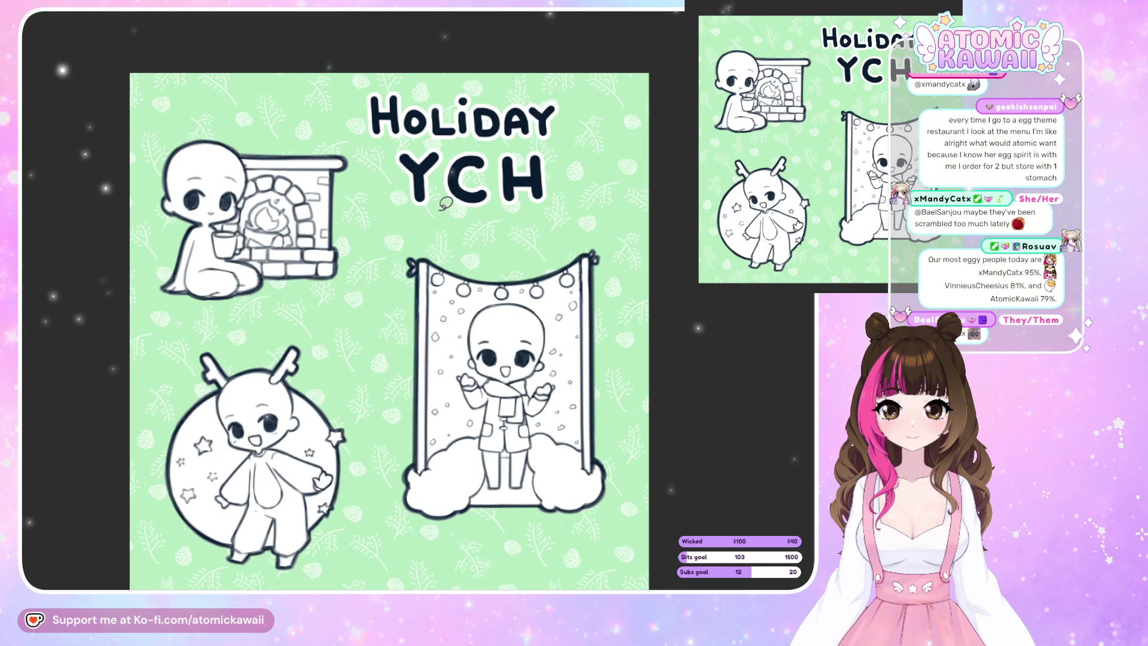
Nudge the YCH lettering slightly left so it sits centred under HOLIDAY.
left_click_drag(466, 219, 414, 141)
left_click(550, 261)
key("Left")
key("Left")
key("Left")
key("Left")
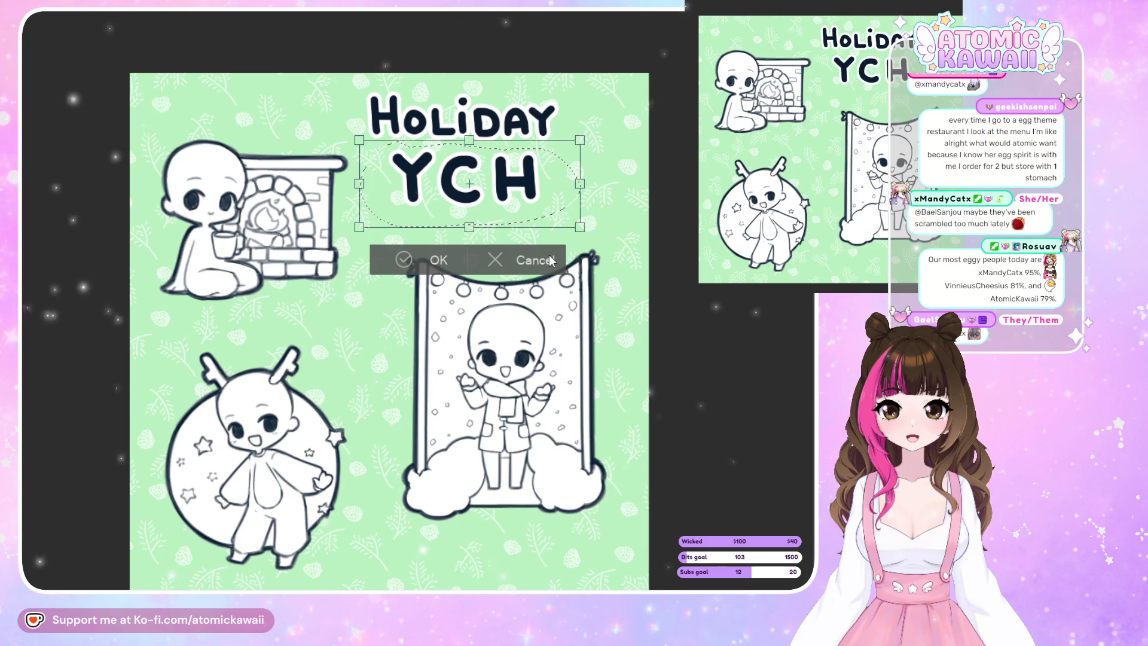
key("Return")
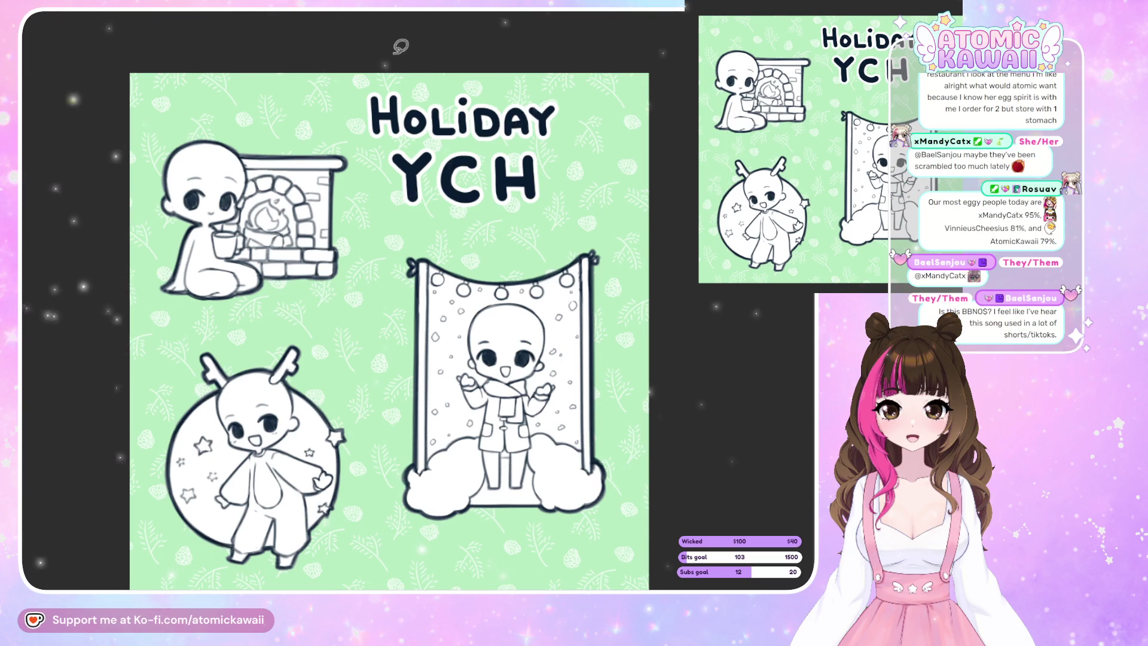
Move the whole HOLIDAY YCH title a little to the right and deselect it.
left_click_drag(414, 38, 634, 71)
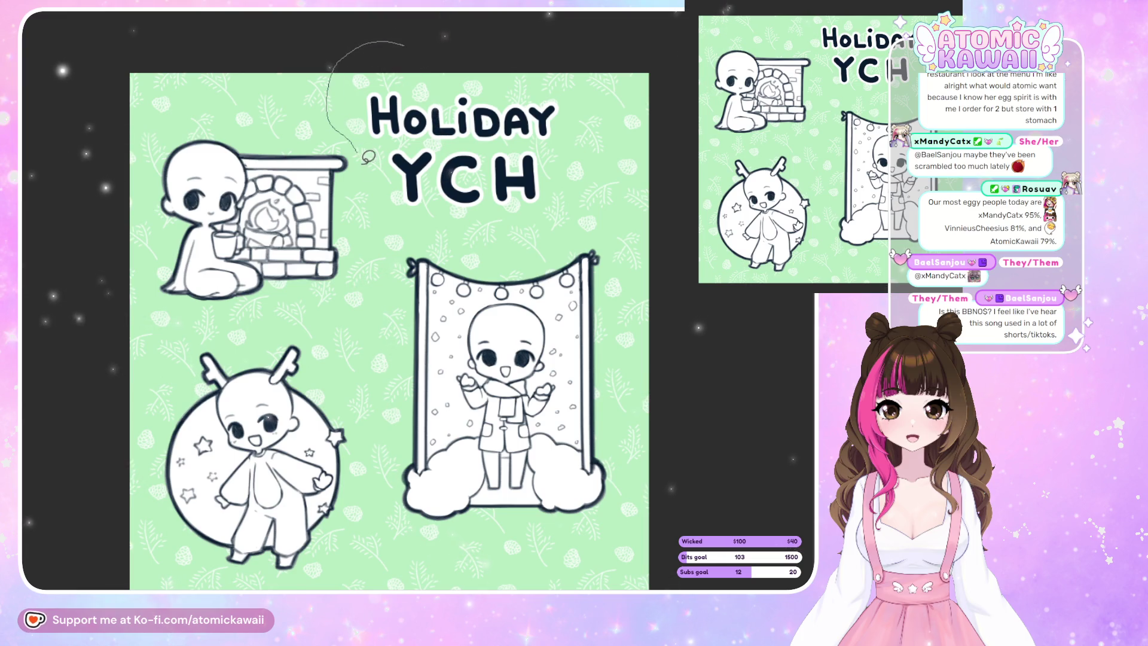
key("ctrl+t")
mouse_move(610, 194)
left_mouse_down()
mouse_move(628, 197)
mouse_move(626, 208)
left_mouse_up()
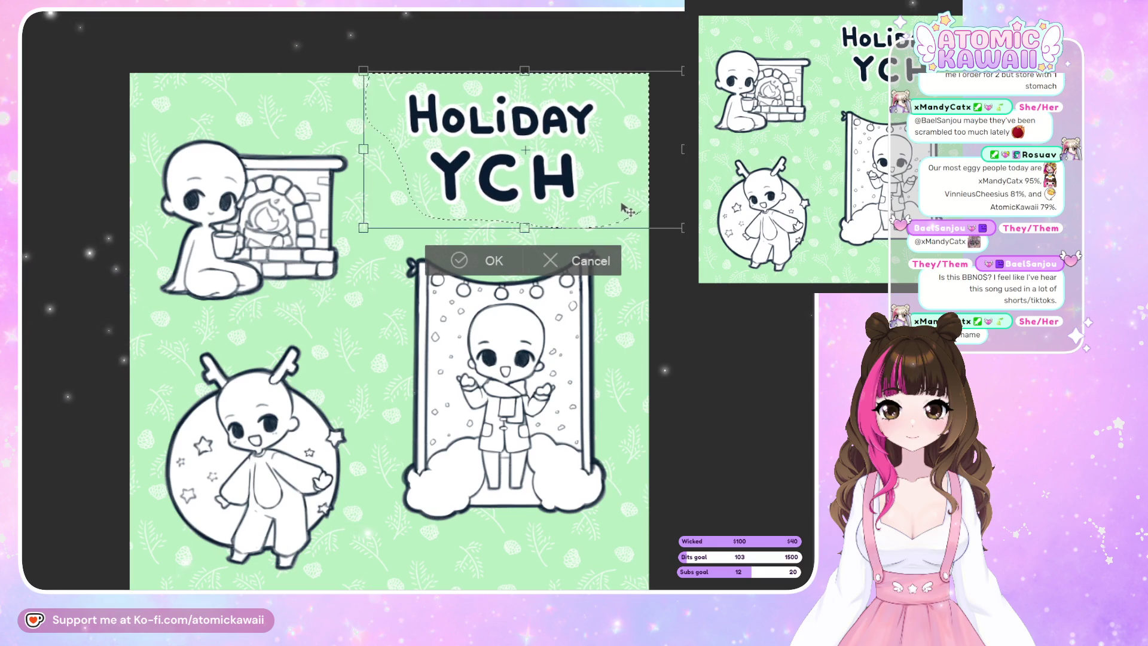
key("Left")
key("Left")
key("Left")
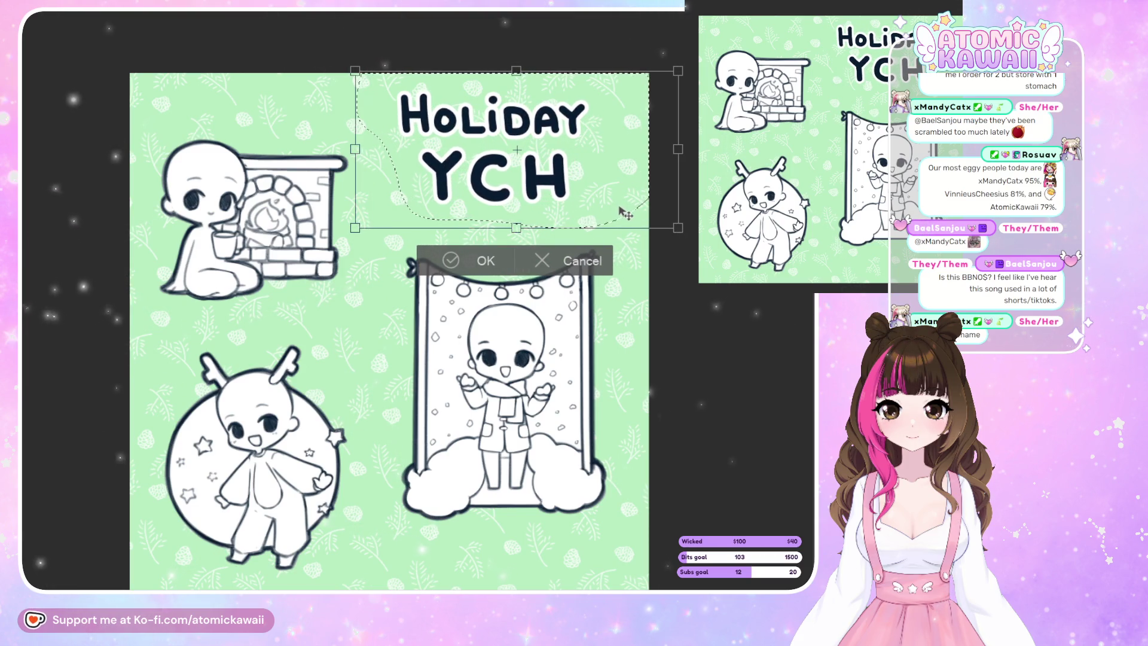
key("Right")
key("Right")
key("Return")
key("ctrl+d")
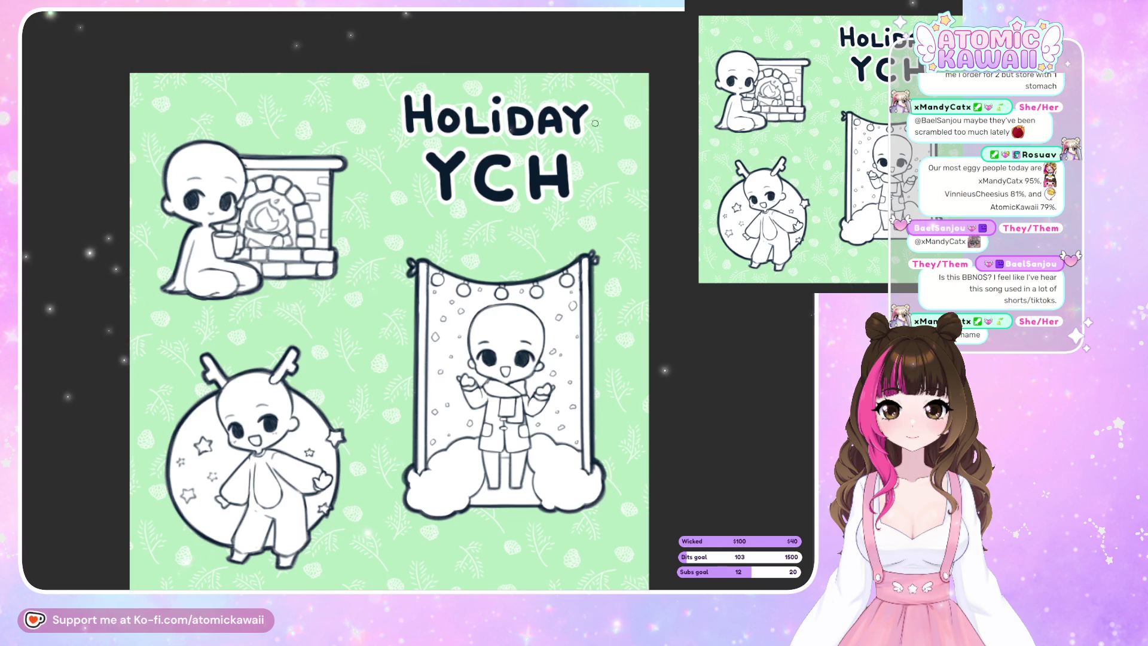
Draw a small outlined star beside the title, checking it with mirrored canvas views.
left_click_drag(598, 143, 609, 149)
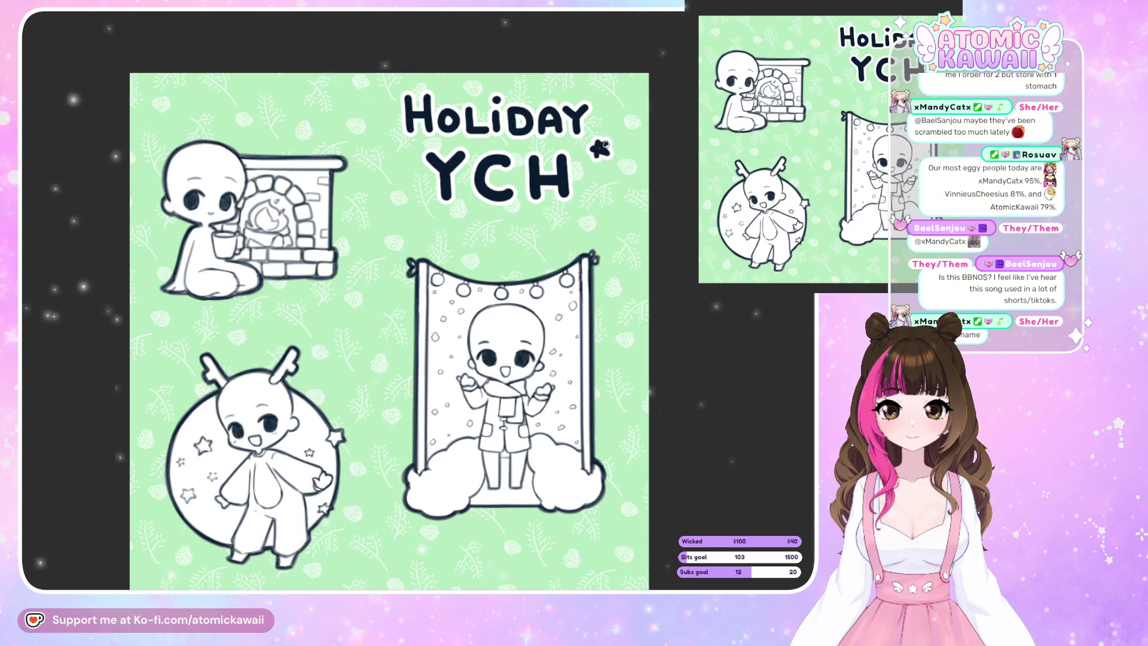
key("ctrl+z")
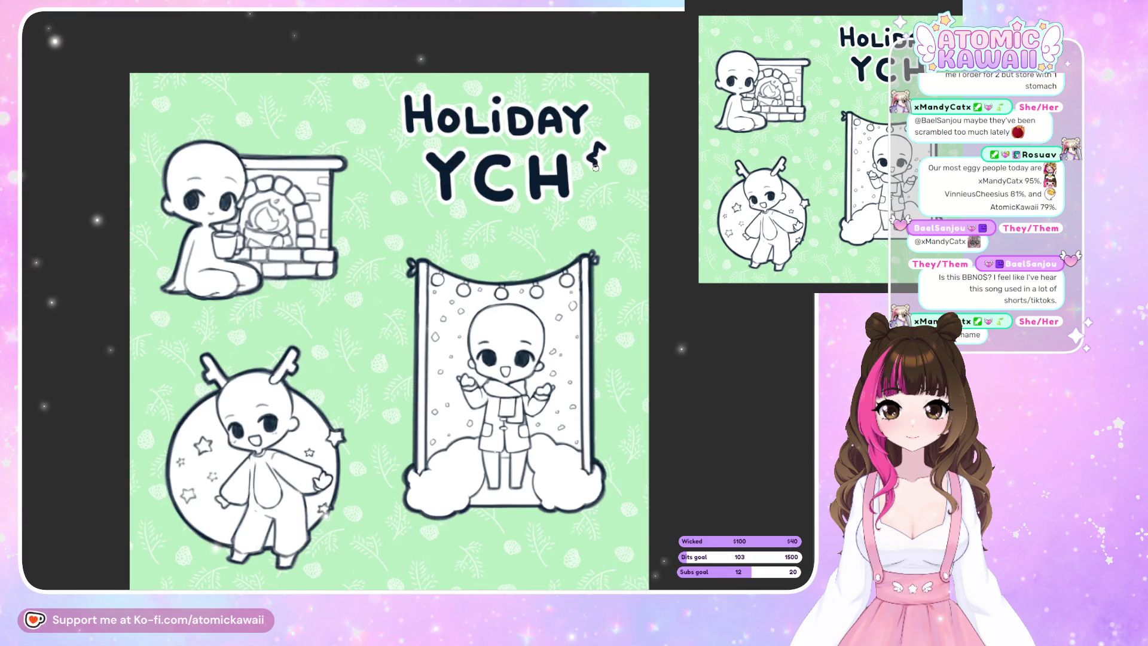
key("m")
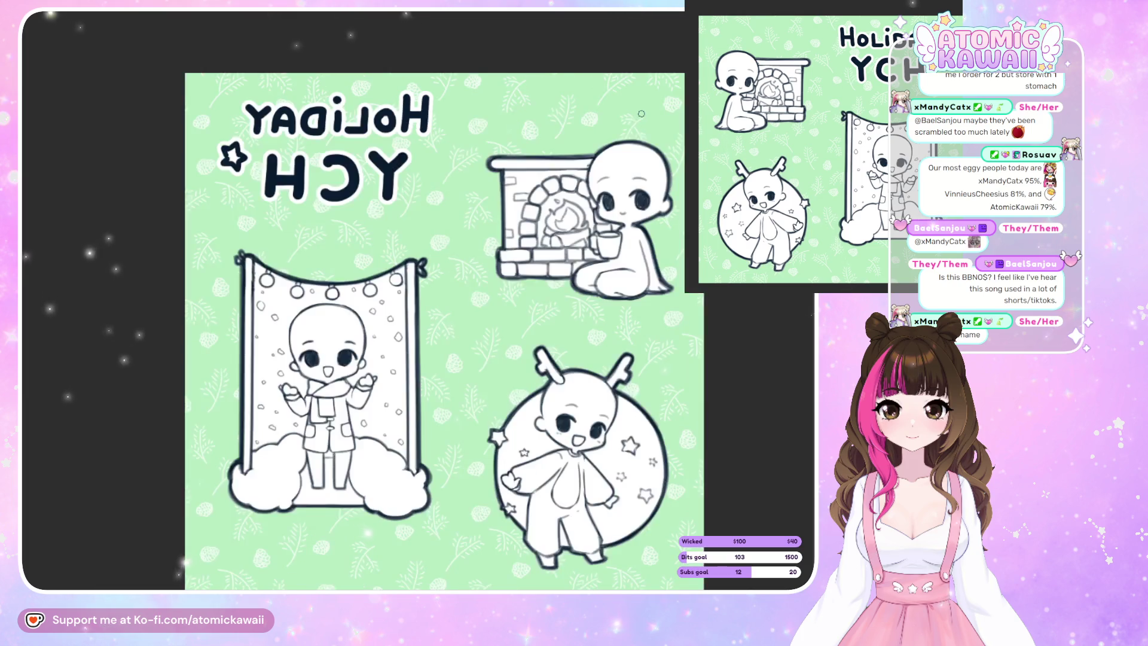
key("m")
key("ctrl+z")
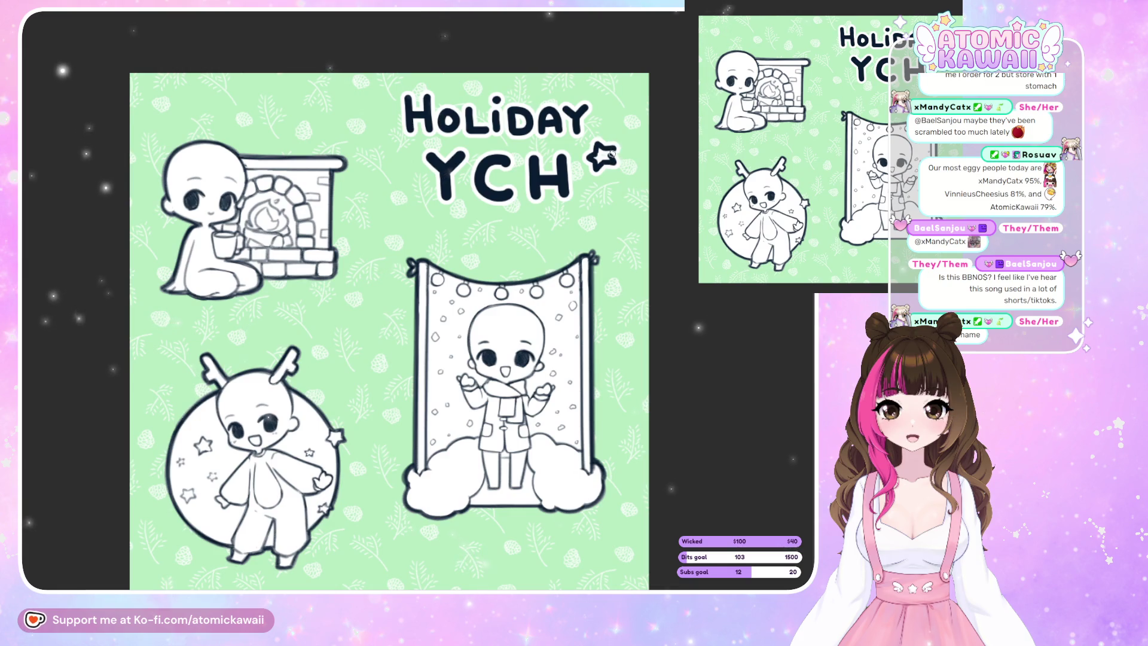
key("m")
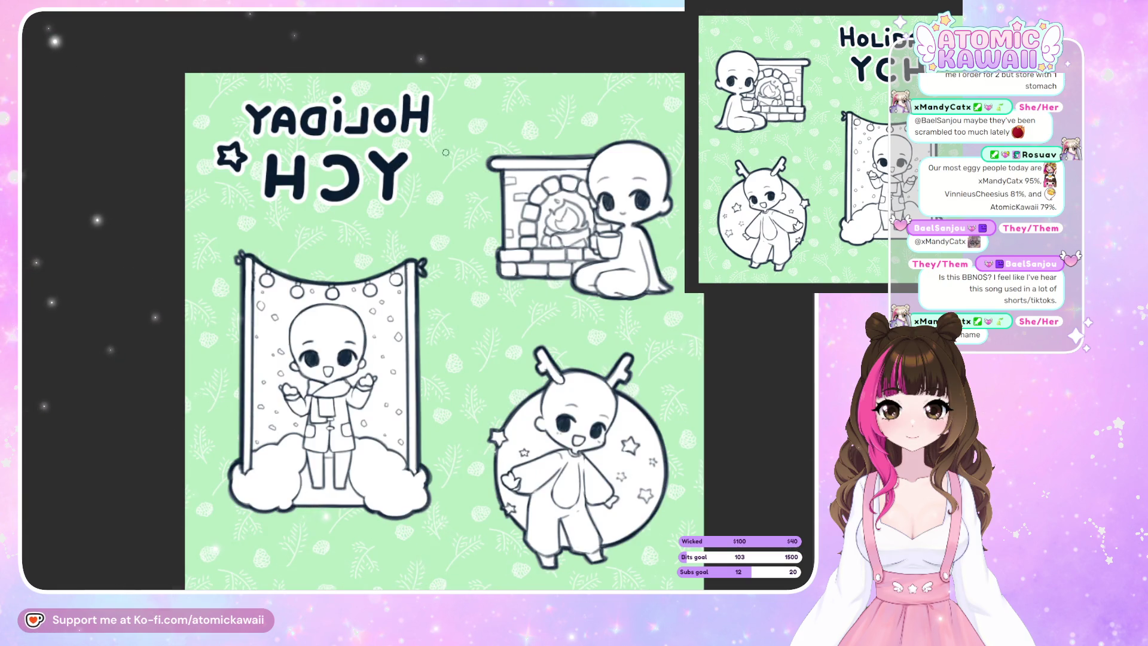
left_click_drag(444, 154, 450, 173)
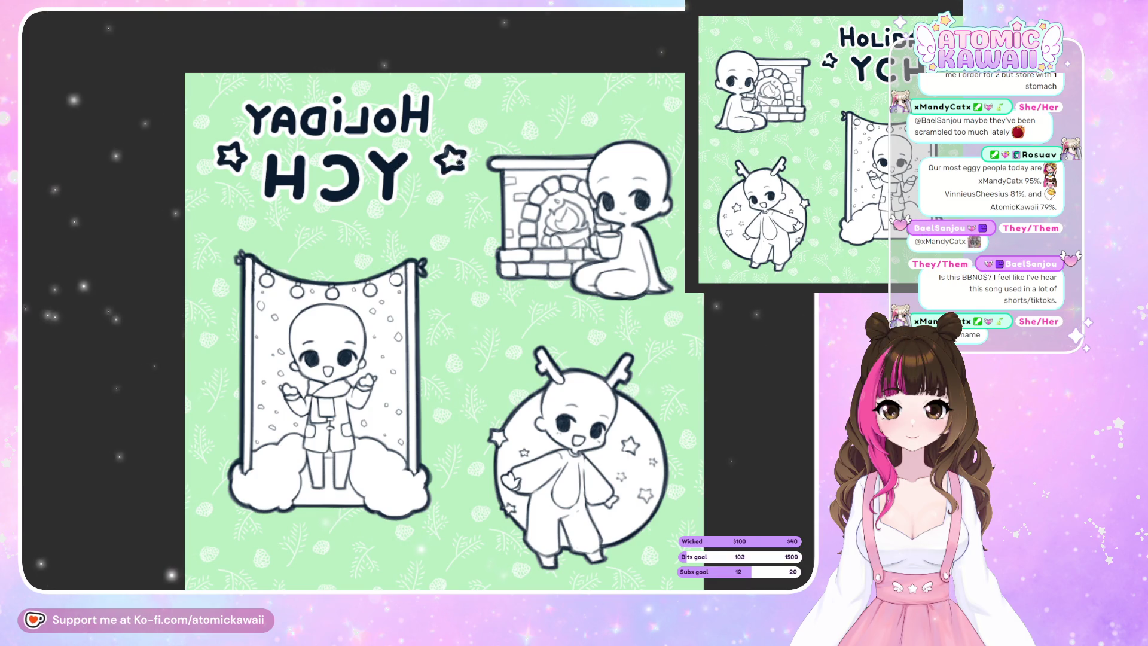
key("m")
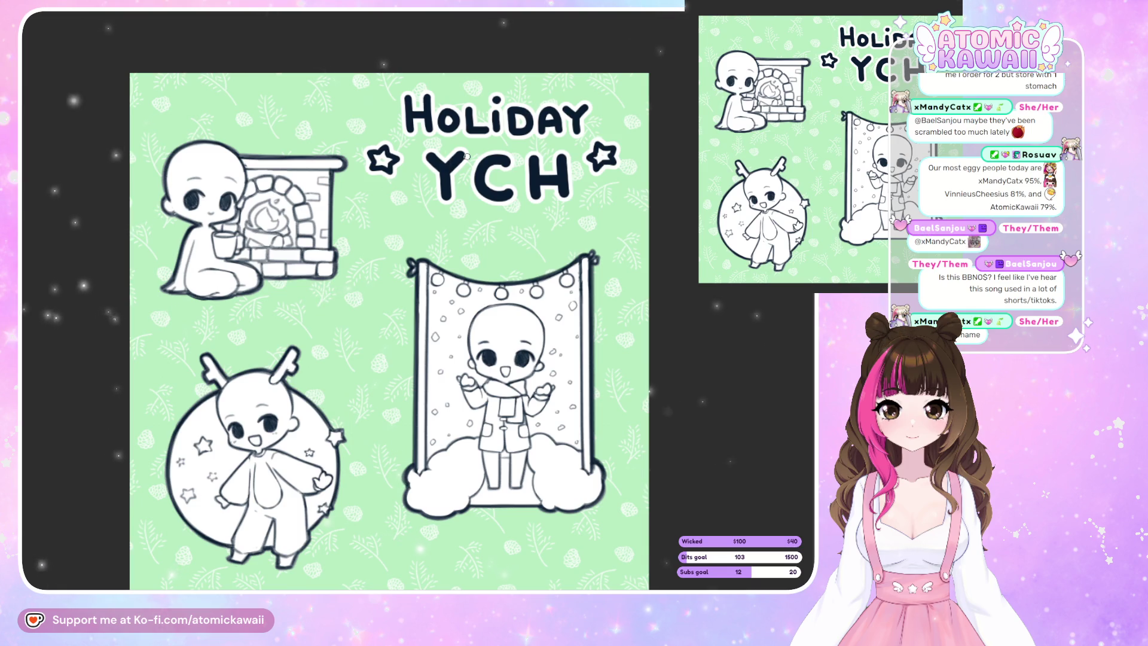
Erase the star right of the title, redraw it, and zoom out to the whole sheet.
mouse_move(625, 137)
left_mouse_down()
mouse_move(588, 142)
mouse_move(622, 139)
left_mouse_up()
key("Delete")
key("ctrl+d")
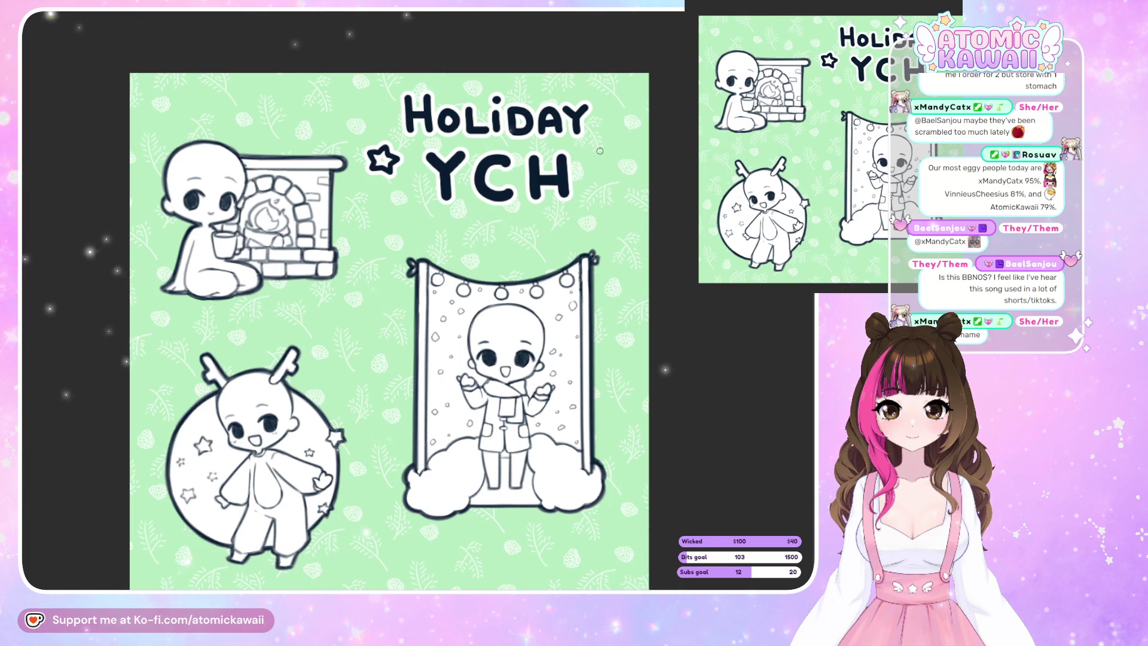
mouse_move(599, 151)
left_mouse_down()
mouse_move(607, 165)
mouse_move(613, 147)
left_mouse_up()
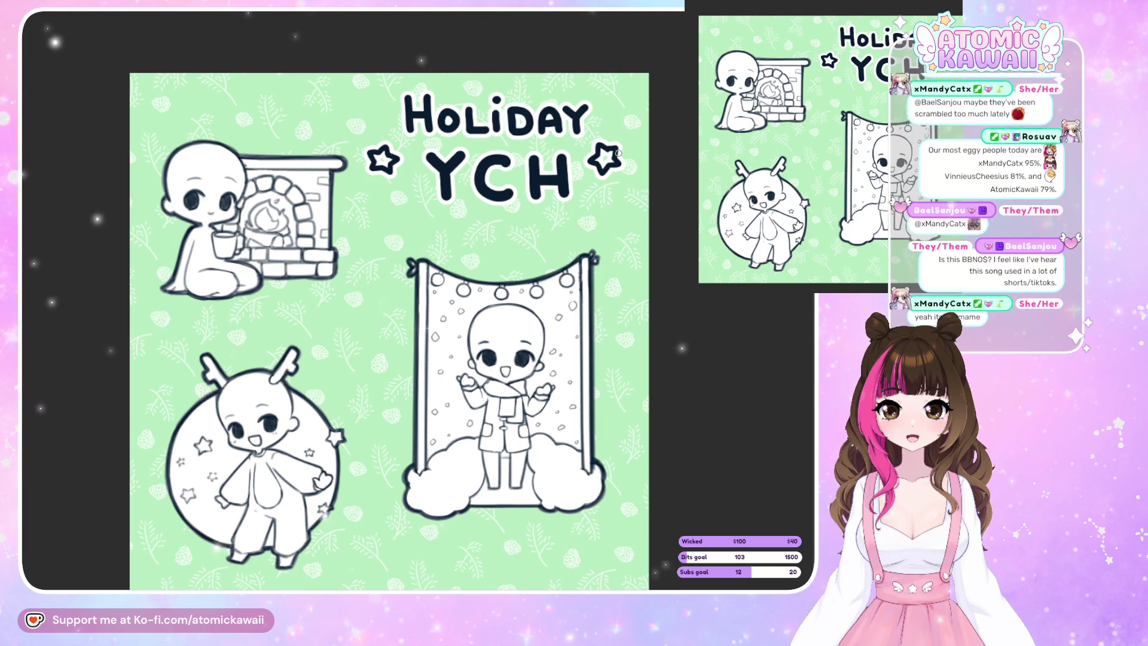
key("ctrl+minus")
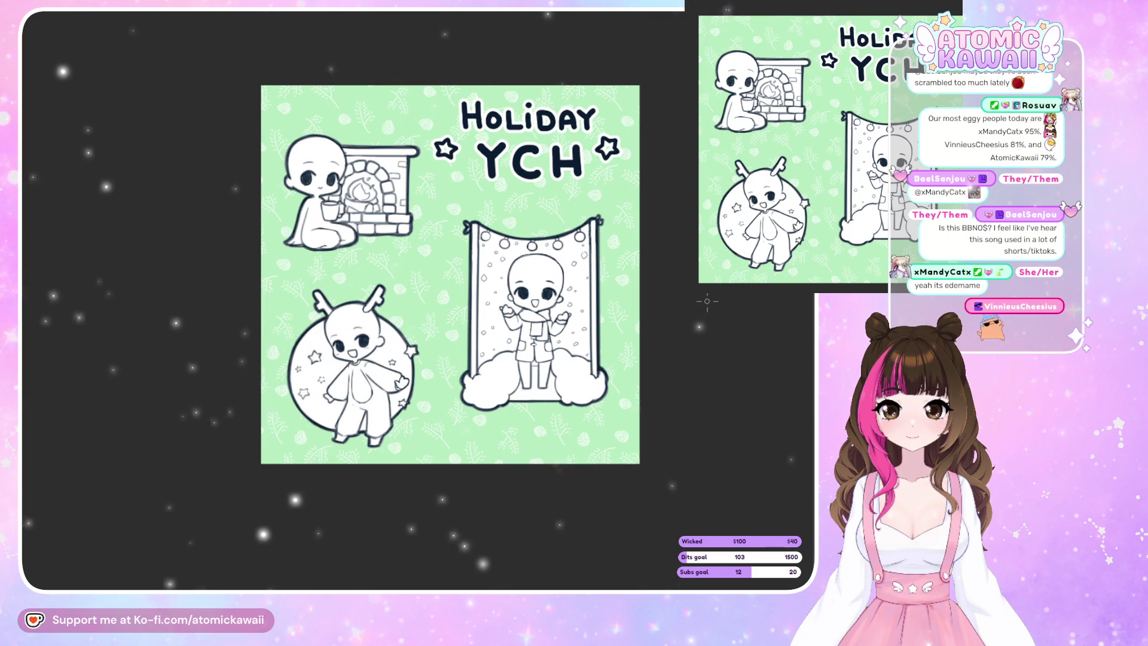
Zoom in on the top-left of the sheet with the fireplace figure and title's left half.
scroll(305, 112, "up", 3)
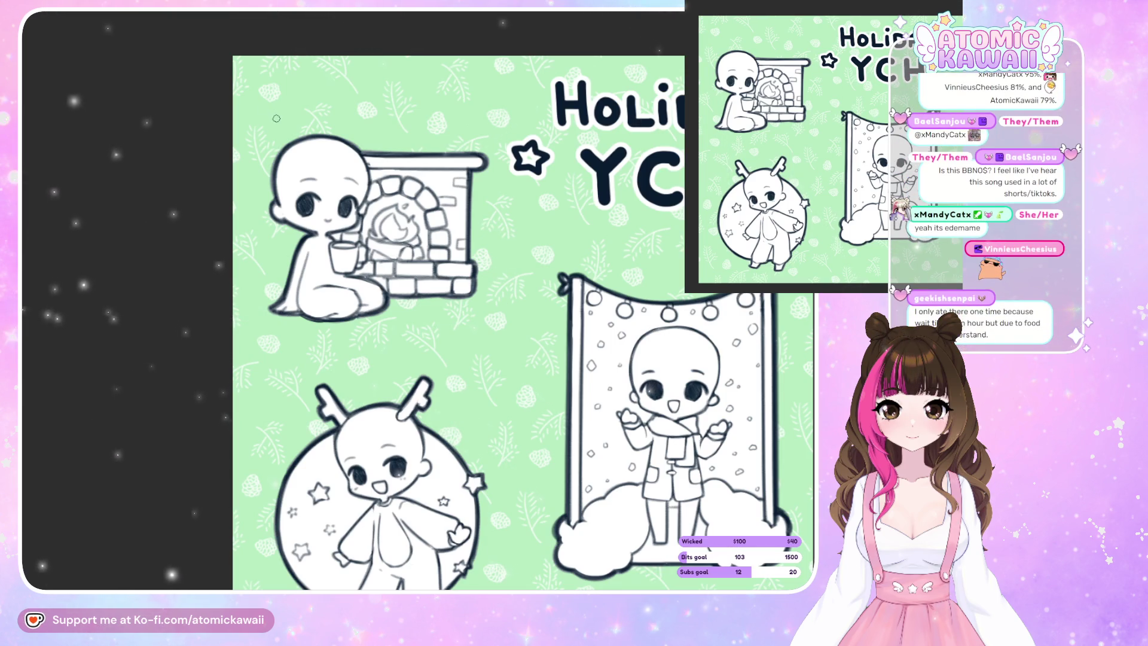
Write a circled 1 beside the fireplace figure, redoing rejected strokes.
mouse_move(270, 105)
left_mouse_down()
mouse_move(270, 119)
mouse_move(261, 99)
mouse_move(291, 119)
left_mouse_up()
key("ctrl+z")
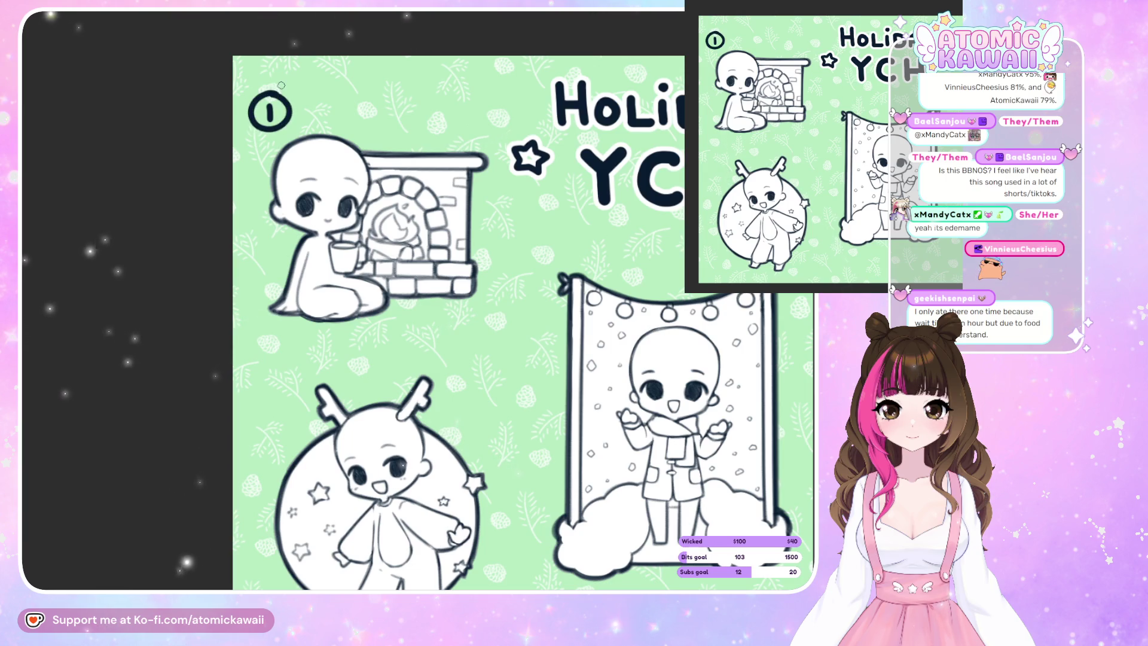
key("ctrl+z")
left_click_drag(284, 95, 272, 127)
key("ctrl+z")
left_click_drag(279, 129, 268, 131)
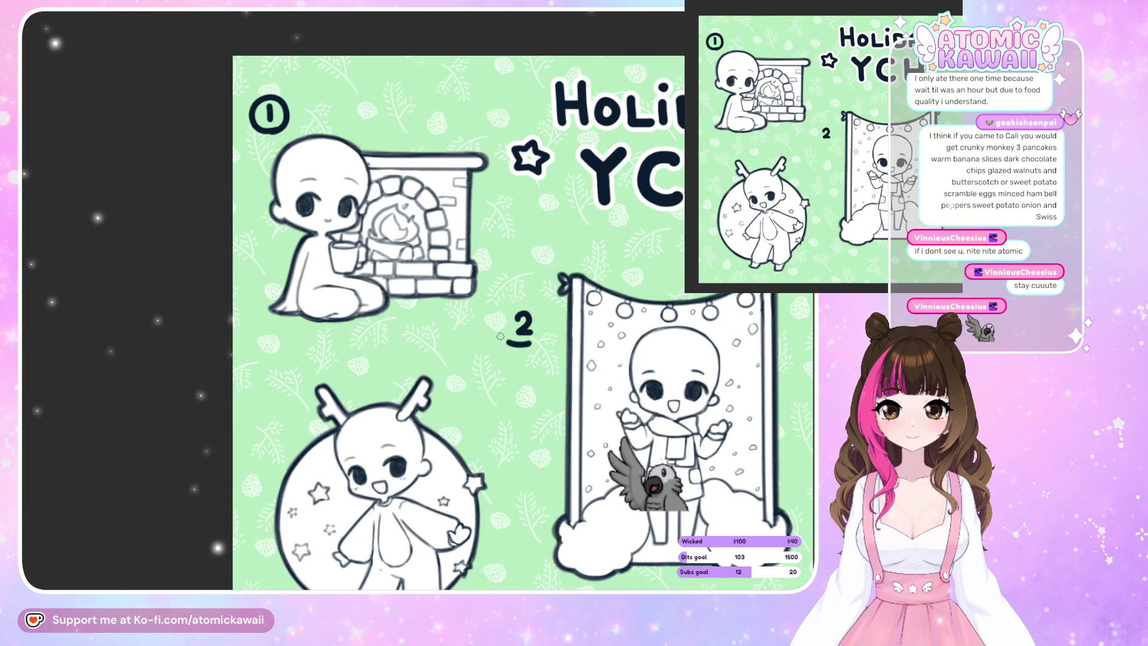
Label the curtain figure with a circled 2, redrawing the numeral, then adjust the zoom.
mouse_move(527, 345)
left_mouse_down()
mouse_move(528, 302)
mouse_move(531, 348)
left_mouse_up()
key("ctrl+z")
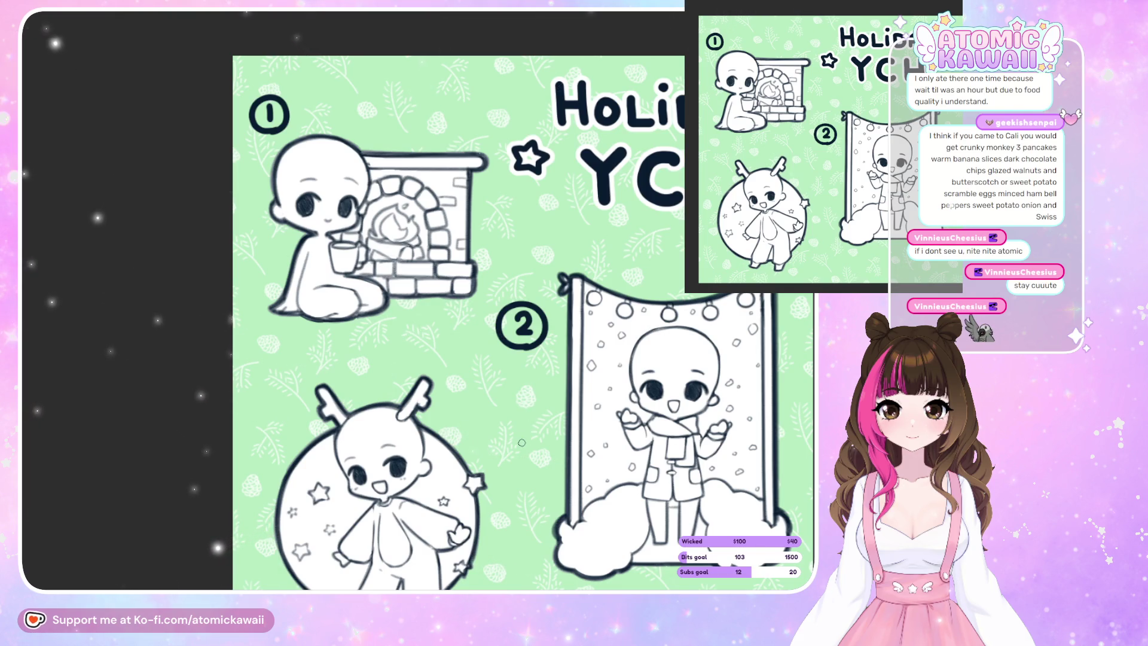
key("ctrl+z")
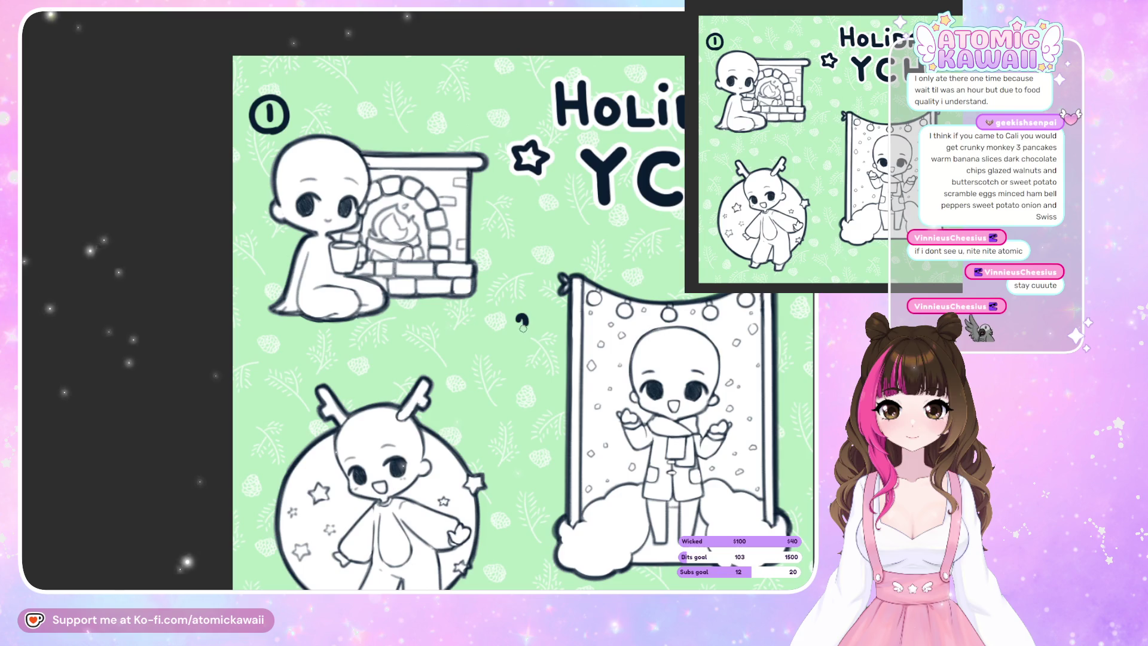
key("ctrl+z")
left_click_drag(521, 327, 525, 343)
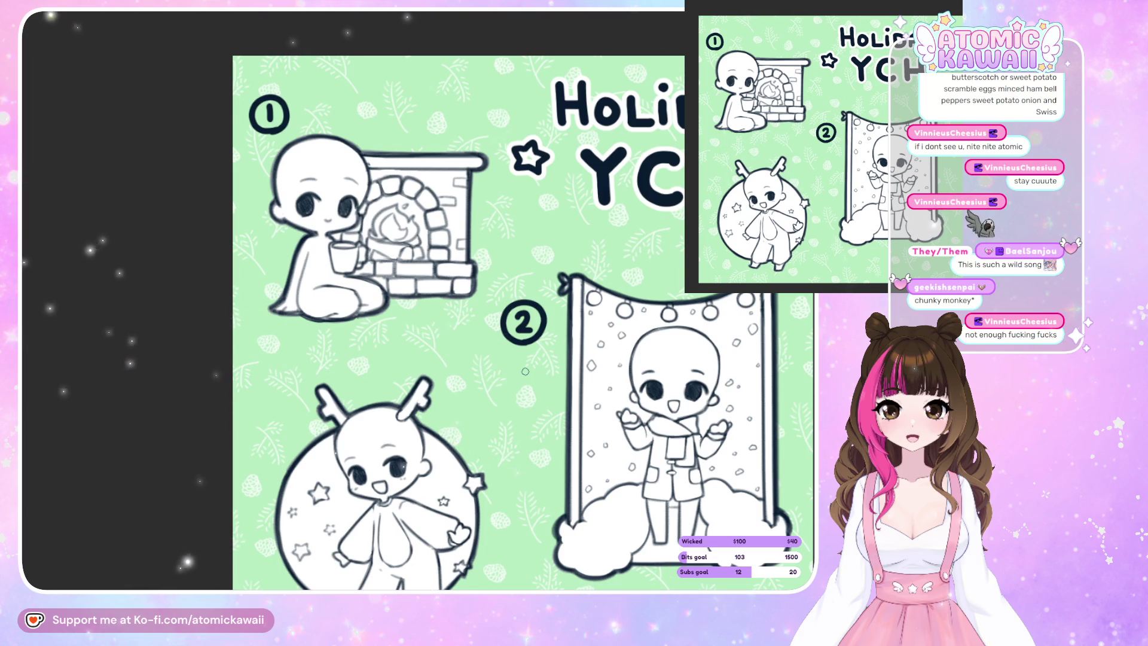
scroll(525, 371, "down", 3)
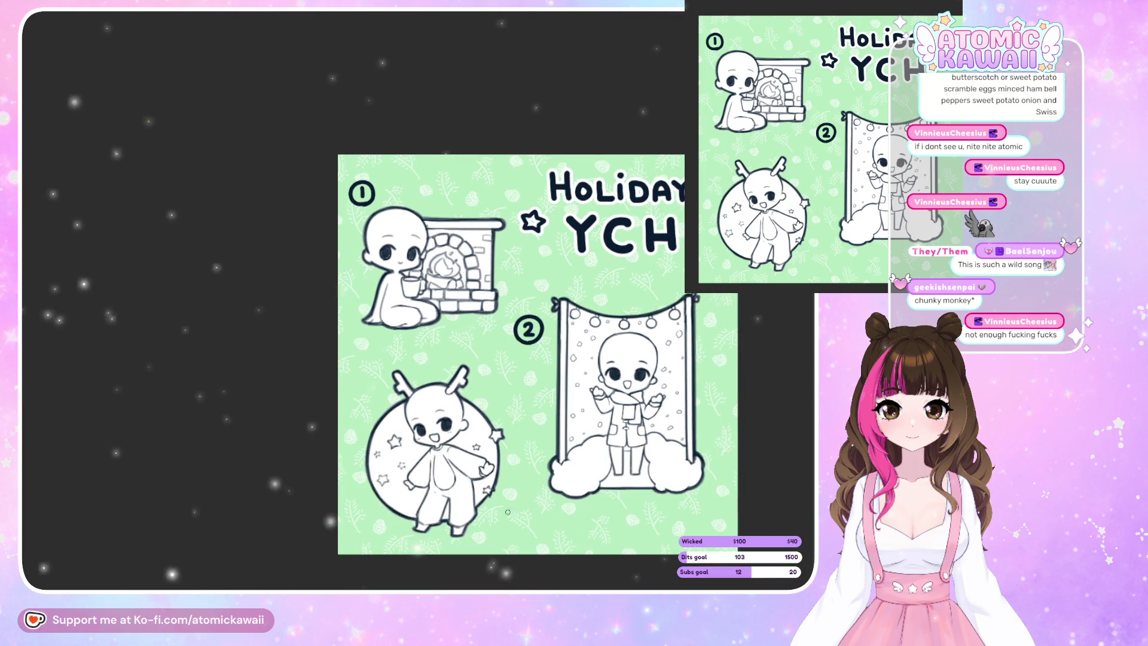
scroll(400, 516, "up", 3)
scroll(401, 516, "up", 1)
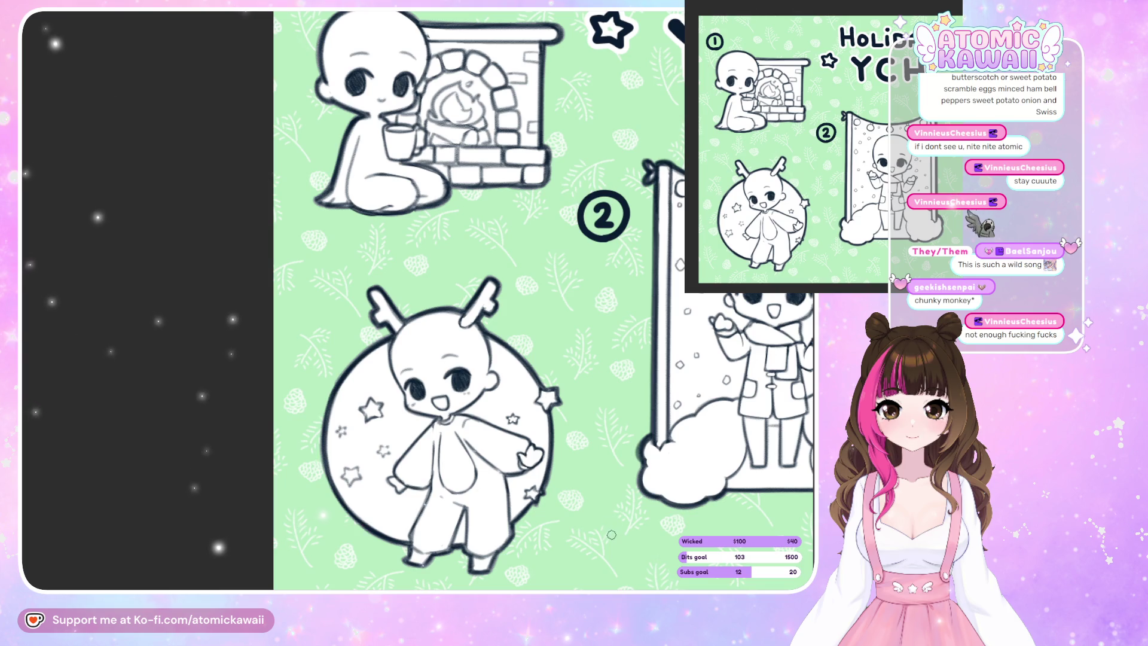
Write the number 3 below the deer-circle figure, undoing rough strokes.
scroll(544, 299, "down", 3)
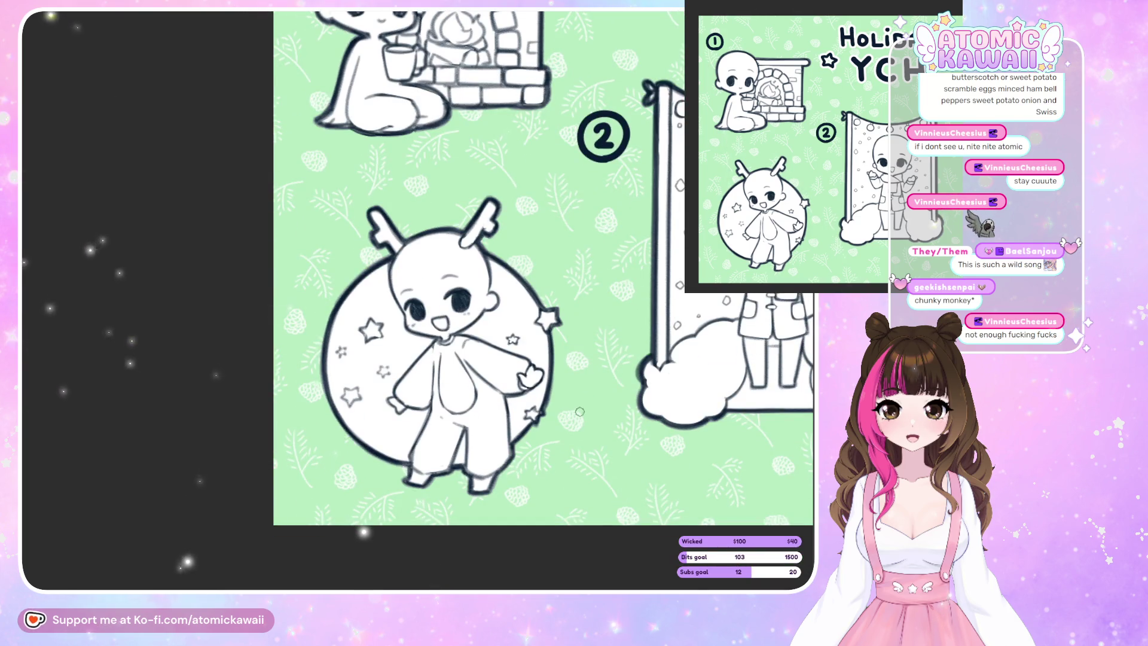
left_click_drag(564, 445, 574, 453)
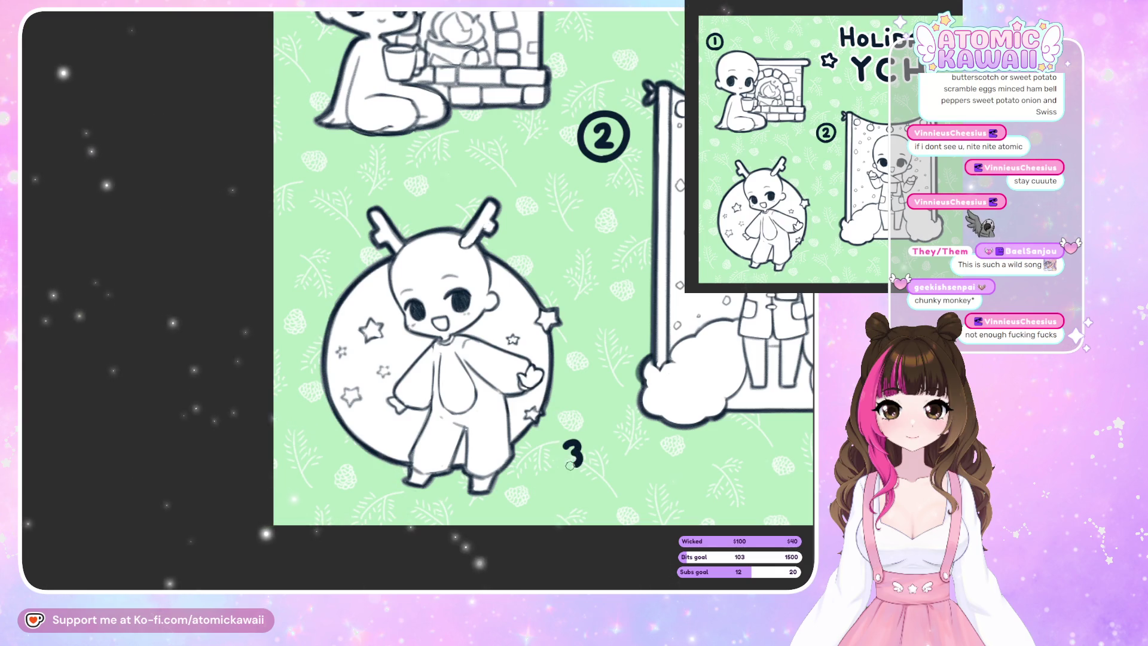
key("ctrl+z")
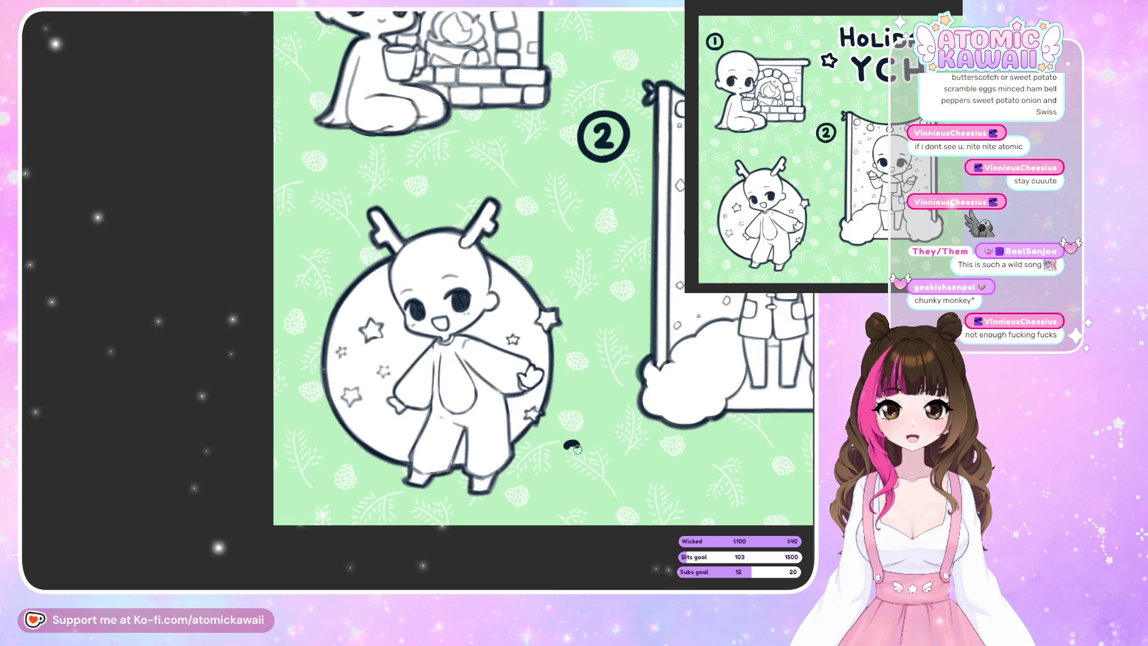
left_click_drag(572, 454, 567, 467)
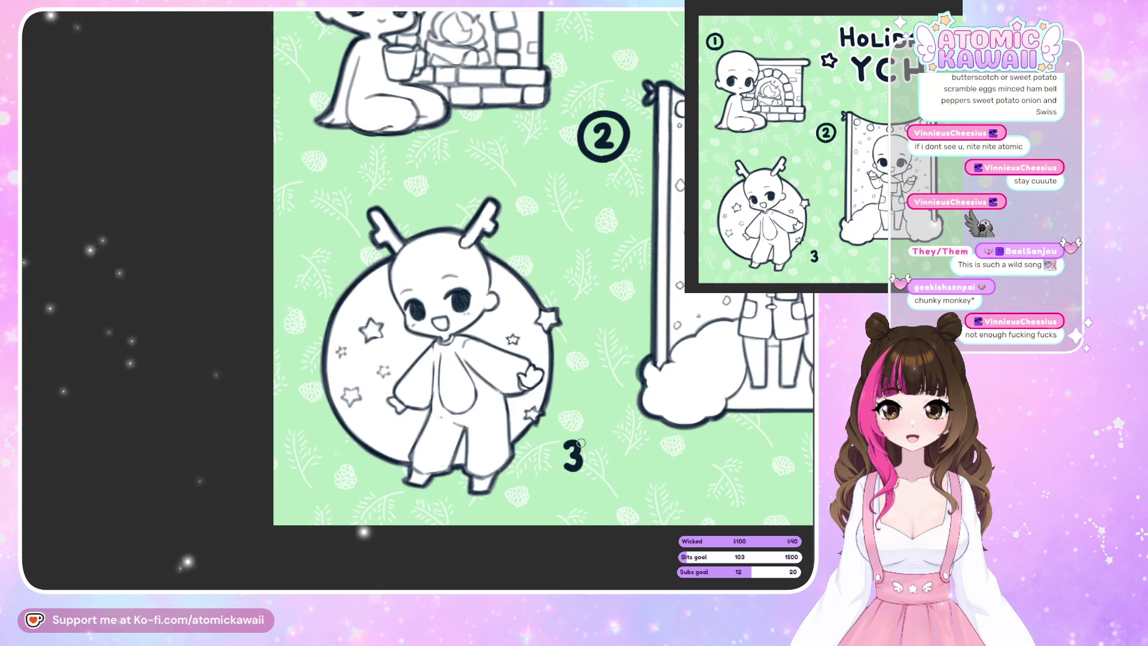
left_click_drag(567, 445, 578, 481)
key("ctrl+z")
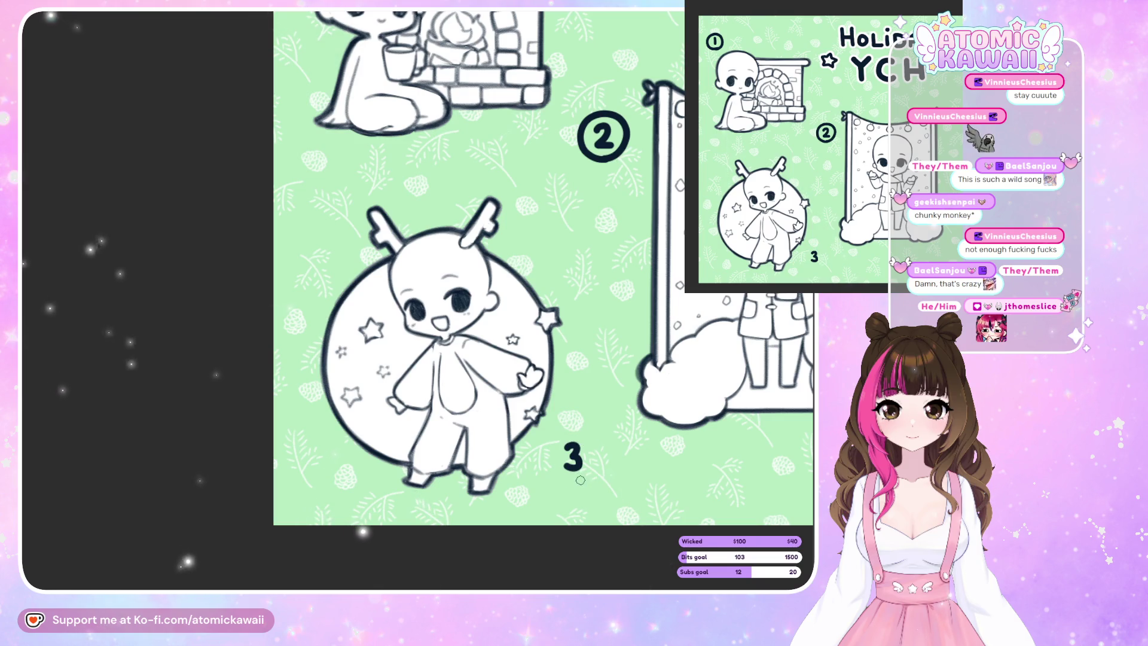
Circle the 3 and redraw the numeral, then zoom out to view the page.
left_click_drag(547, 465, 568, 433)
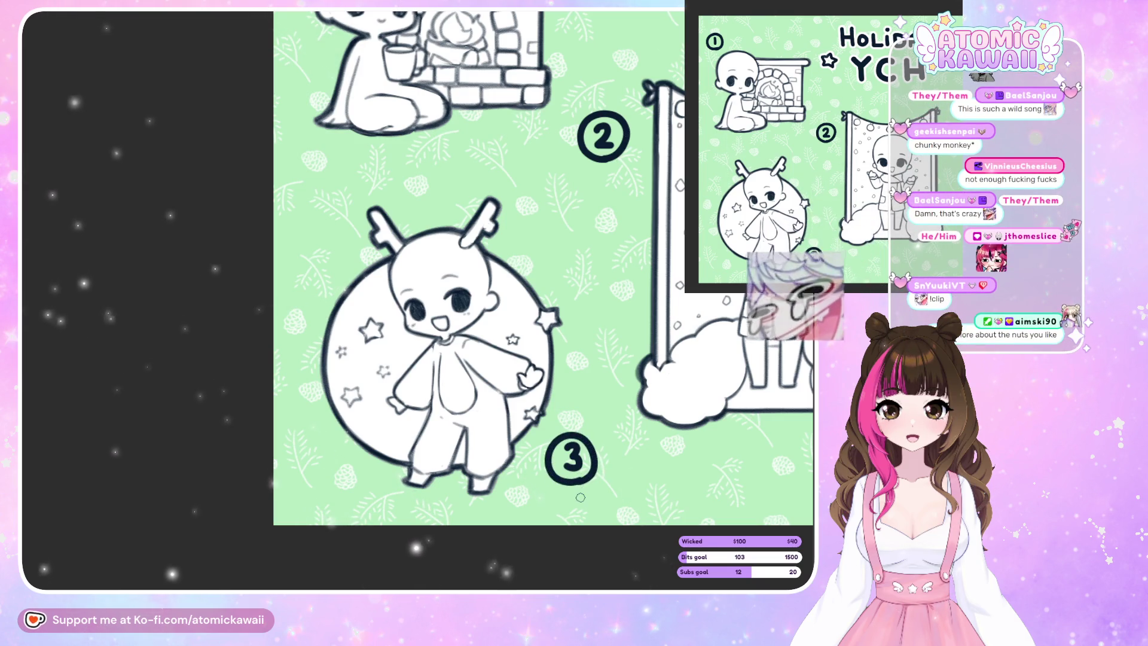
key("ctrl+z")
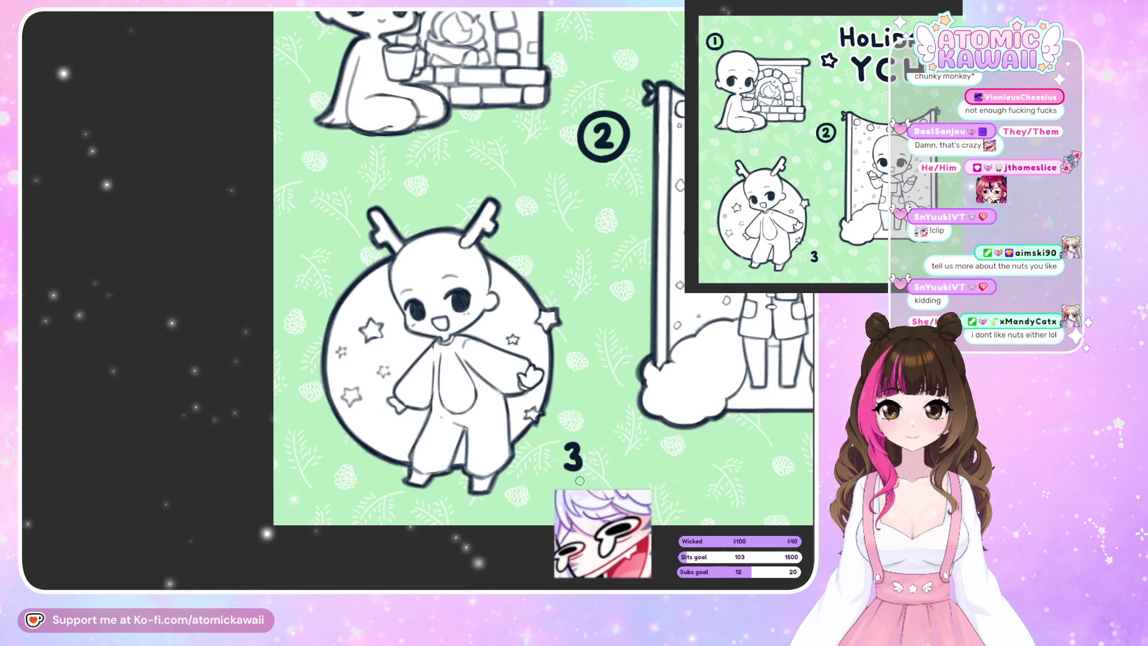
key("ctrl+z")
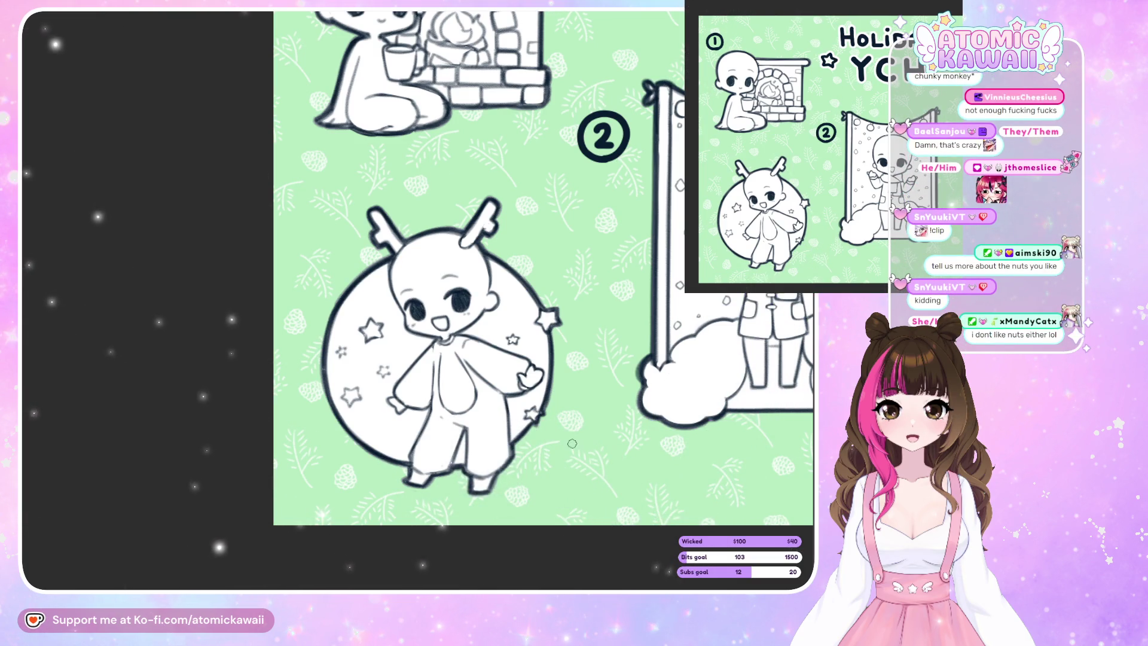
left_click_drag(568, 443, 571, 478)
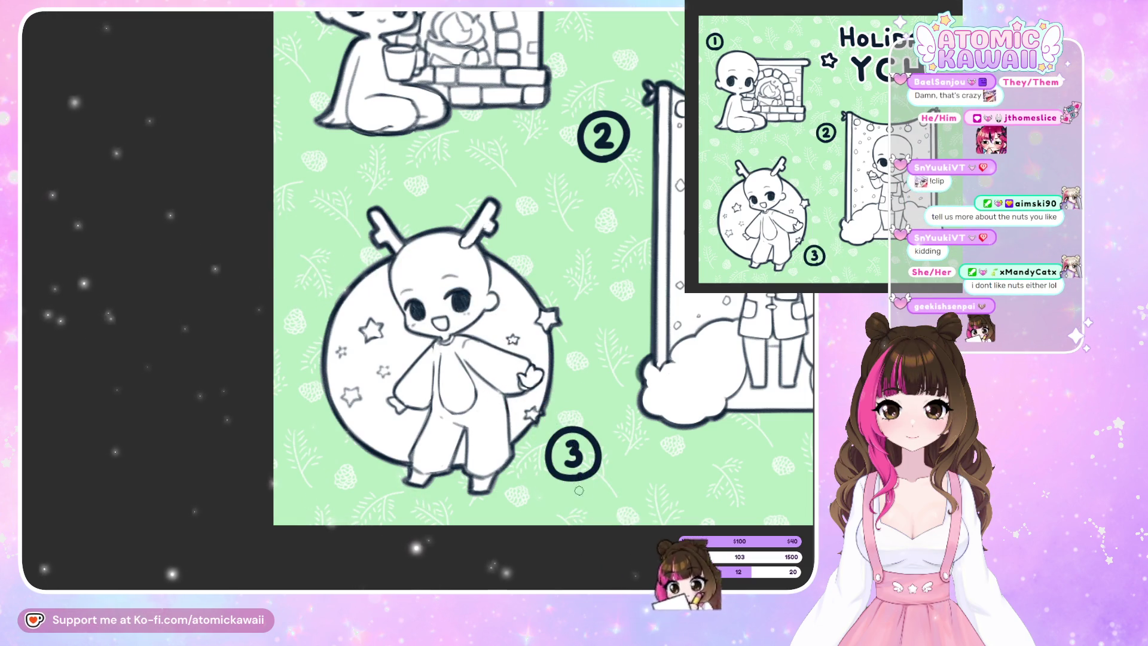
key("ctrl+z")
left_click_drag(573, 426, 565, 428)
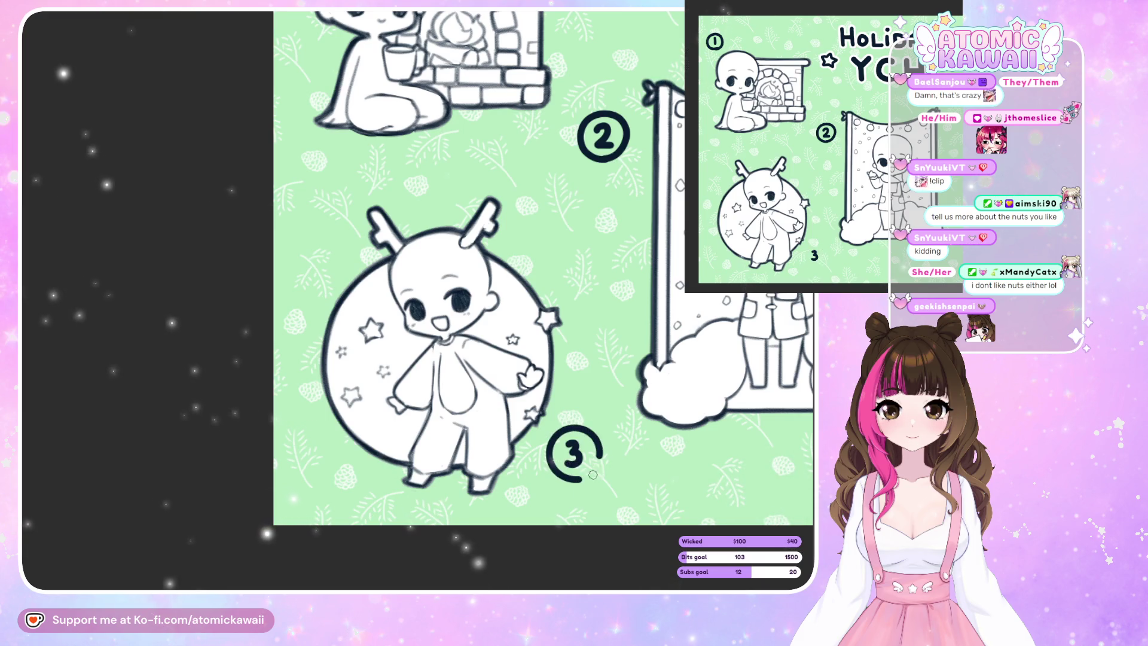
key("ctrl+minus")
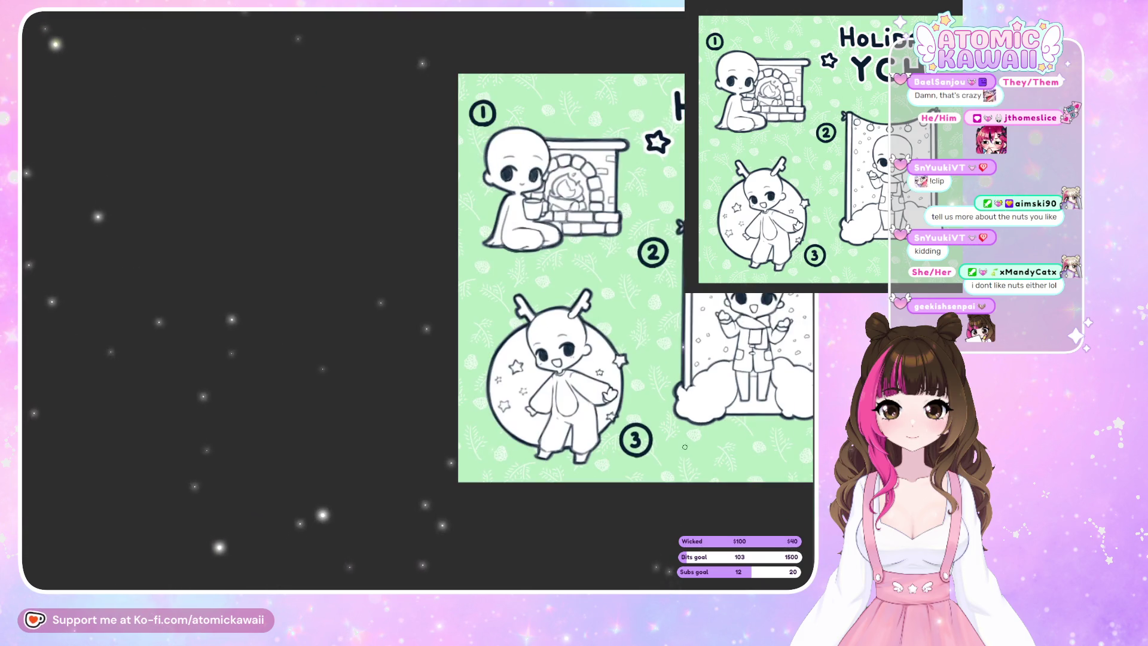
key("ctrl+minus")
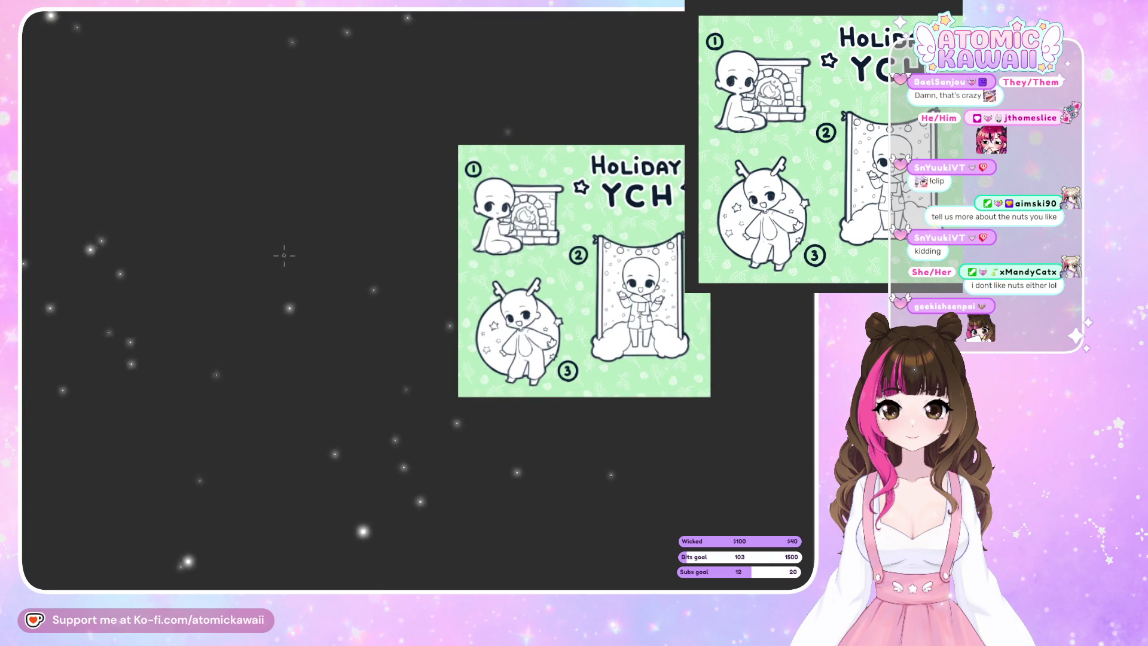
Retry the circle around the 3 several times until it looks right, then zoom out.
scroll(583, 390, "up", 5)
key("ctrl+z")
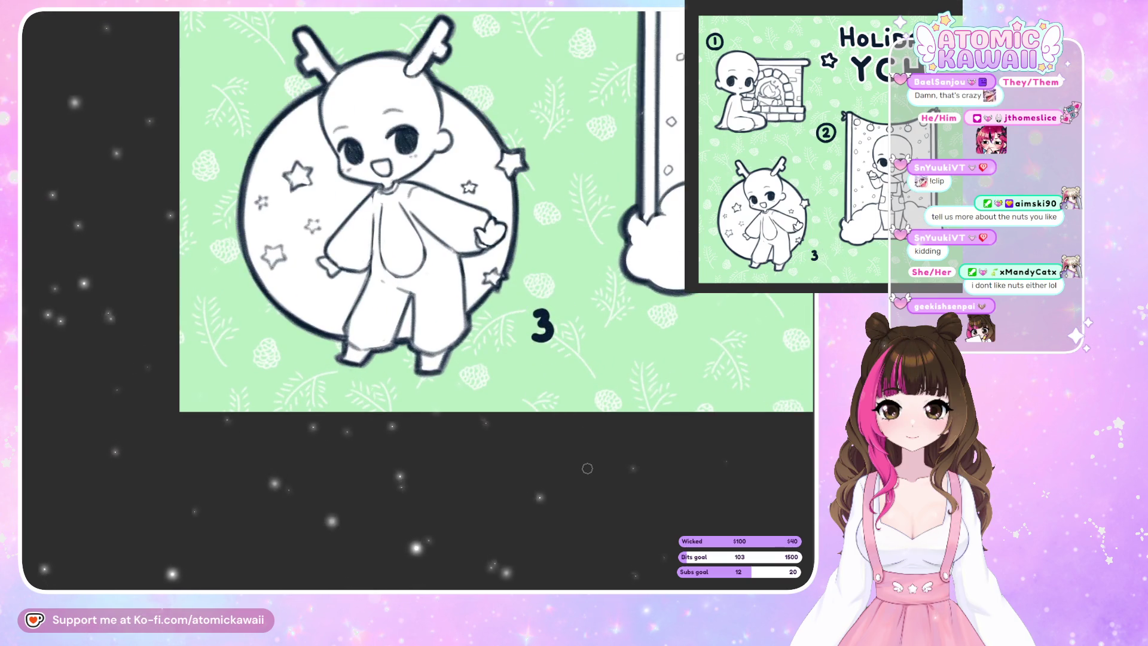
left_click_drag(543, 354, 556, 352)
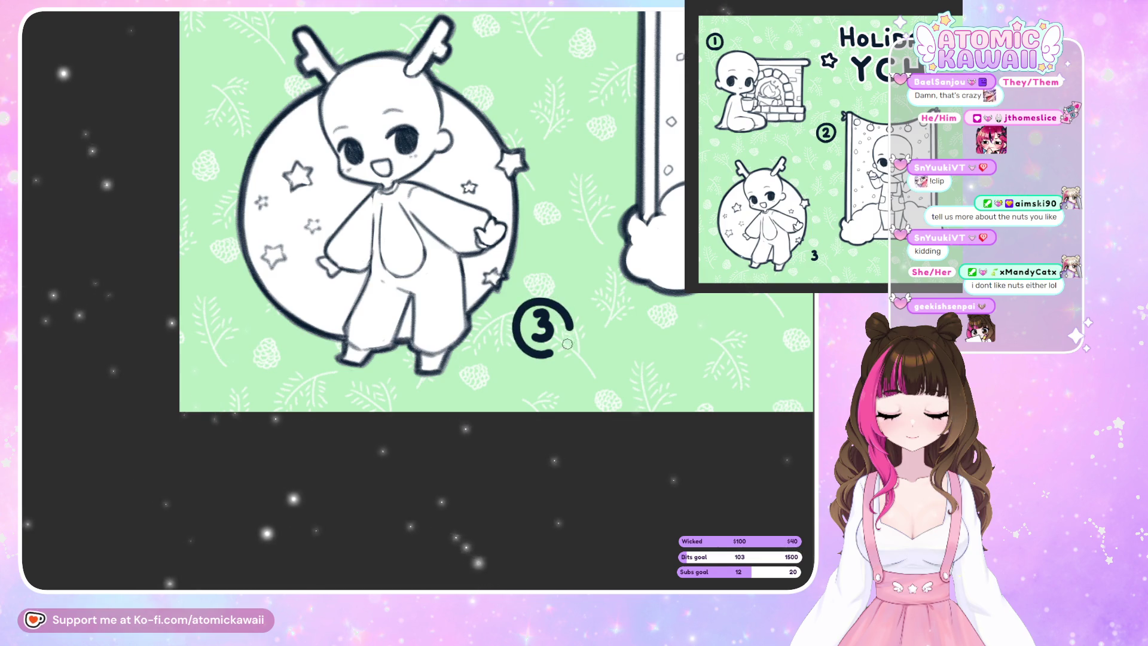
key("ctrl+z")
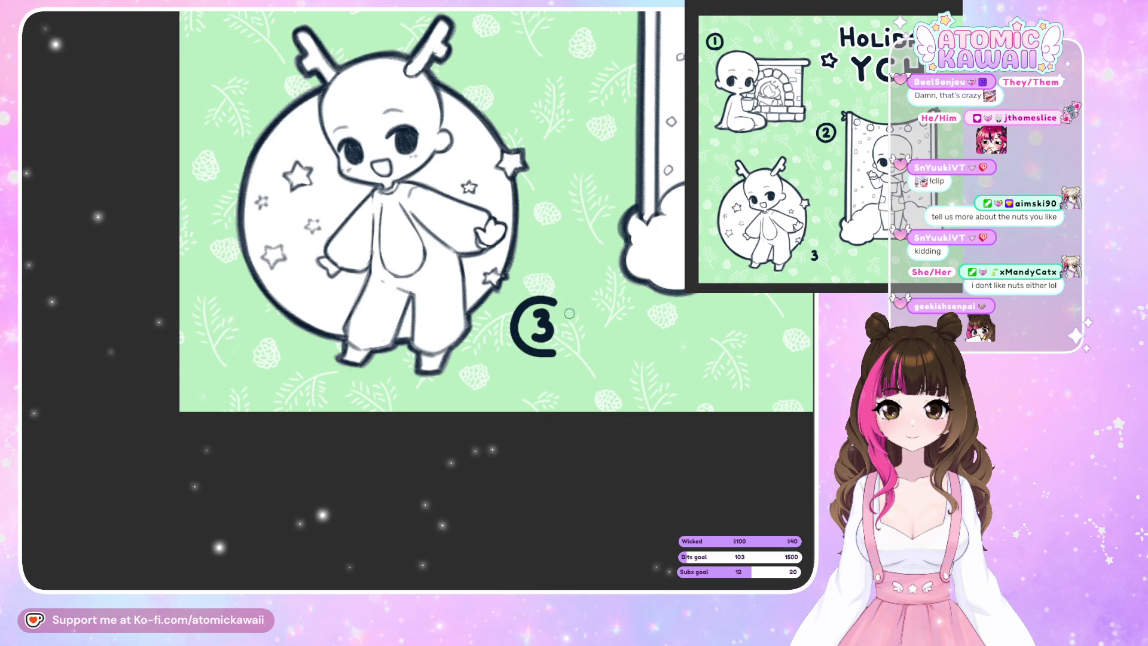
key("ctrl+z")
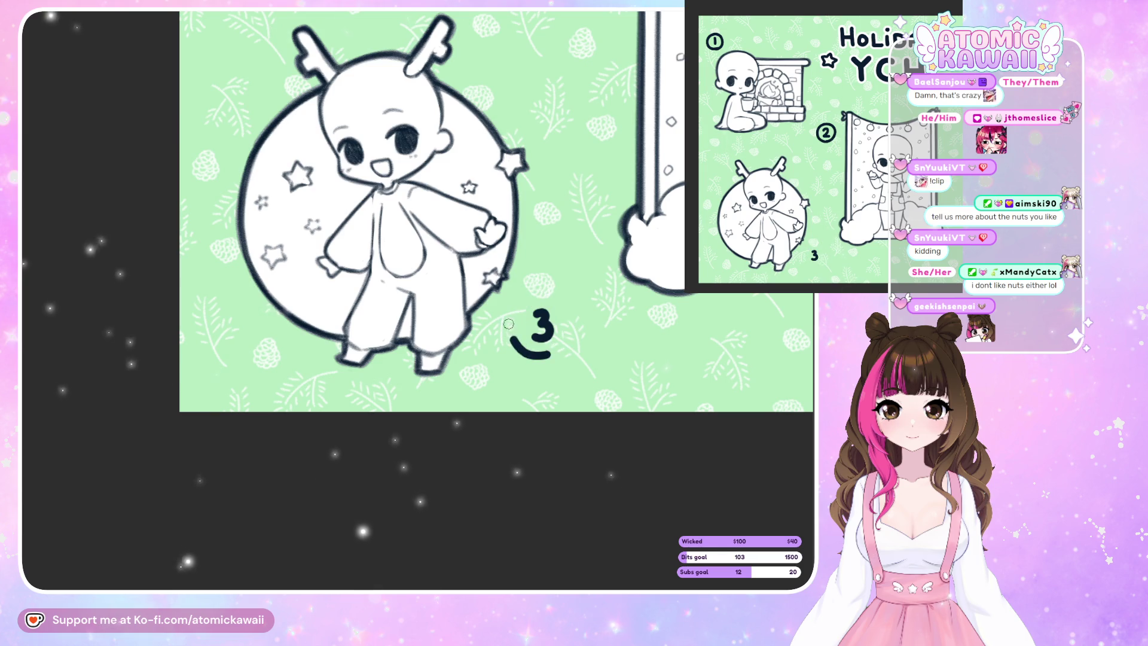
key("ctrl+z")
left_click_drag(550, 356, 548, 299)
key("ctrl+z")
mouse_move(556, 354)
left_mouse_down()
mouse_move(534, 297)
mouse_move(568, 340)
left_mouse_up()
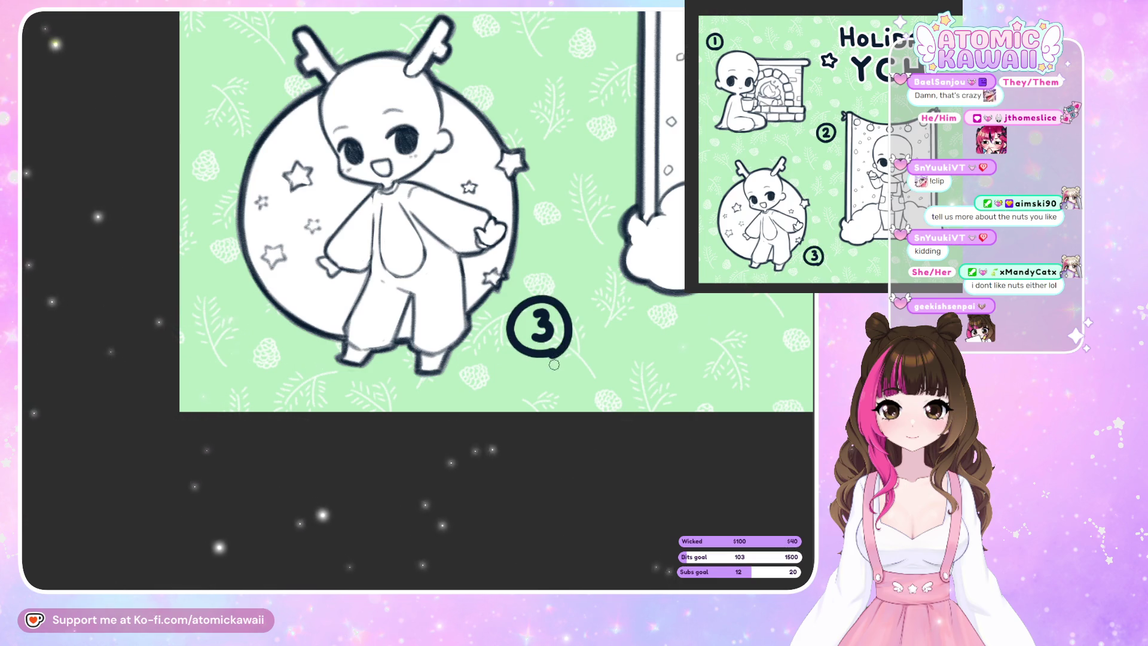
key("ctrl+z")
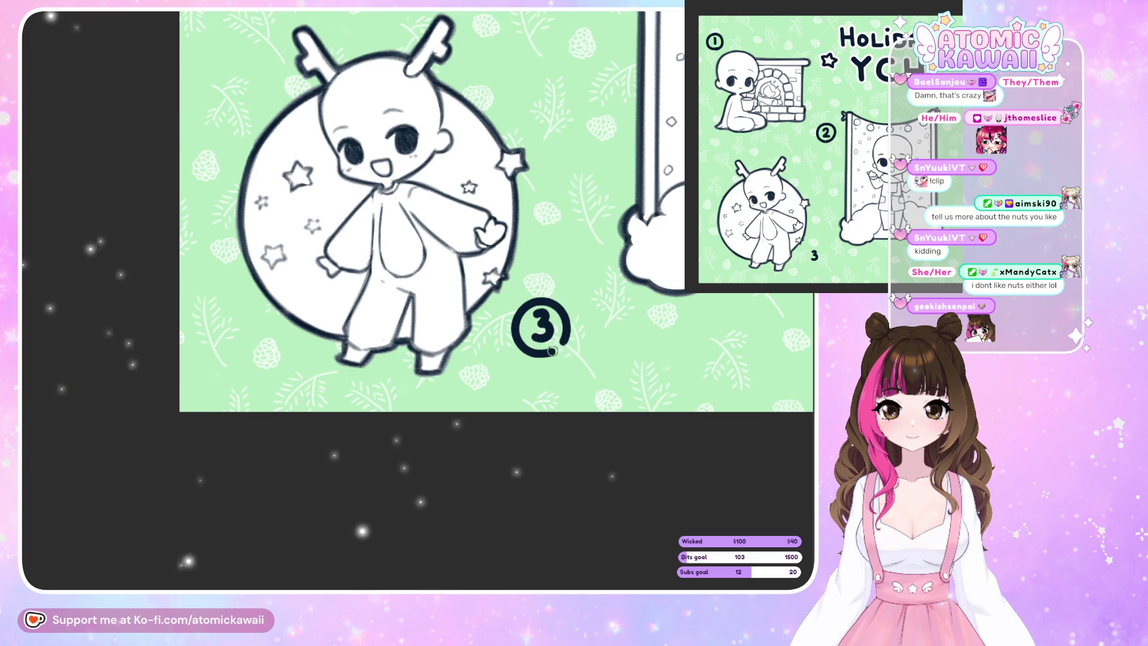
key("ctrl+minus")
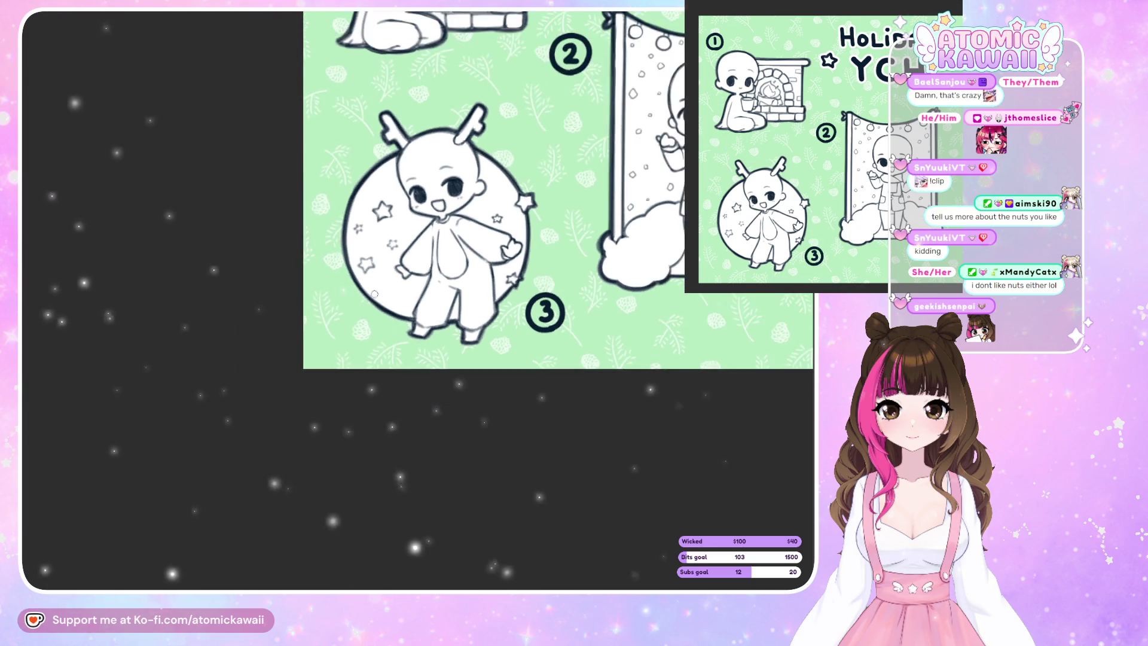
key("ctrl+minus")
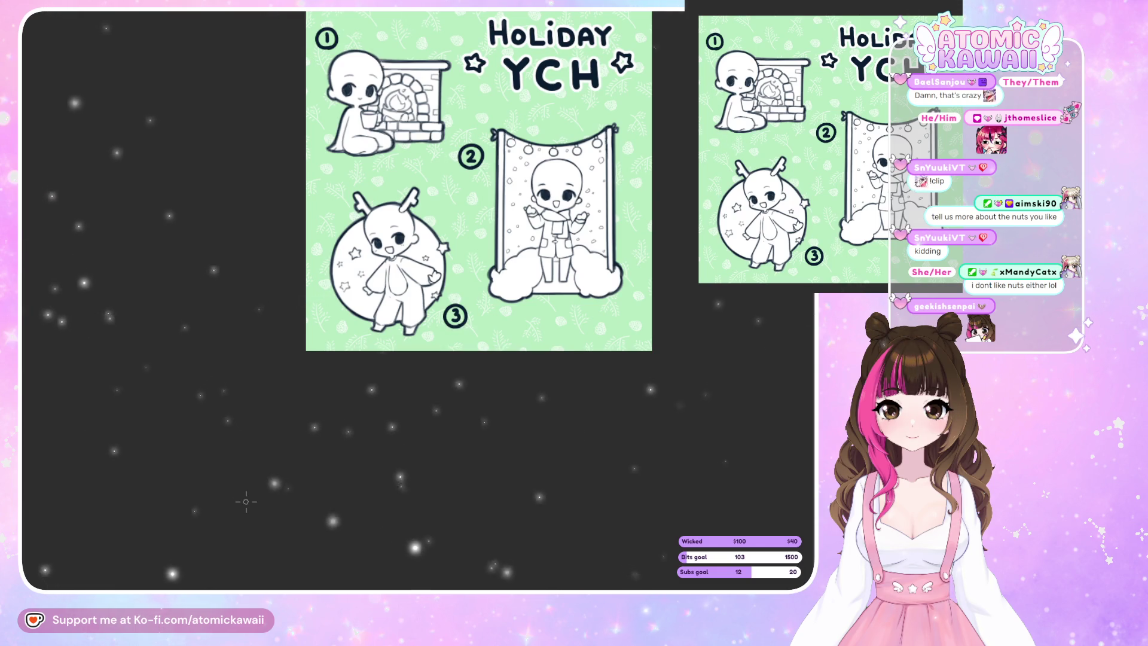
scroll(436, 330, "down", 1)
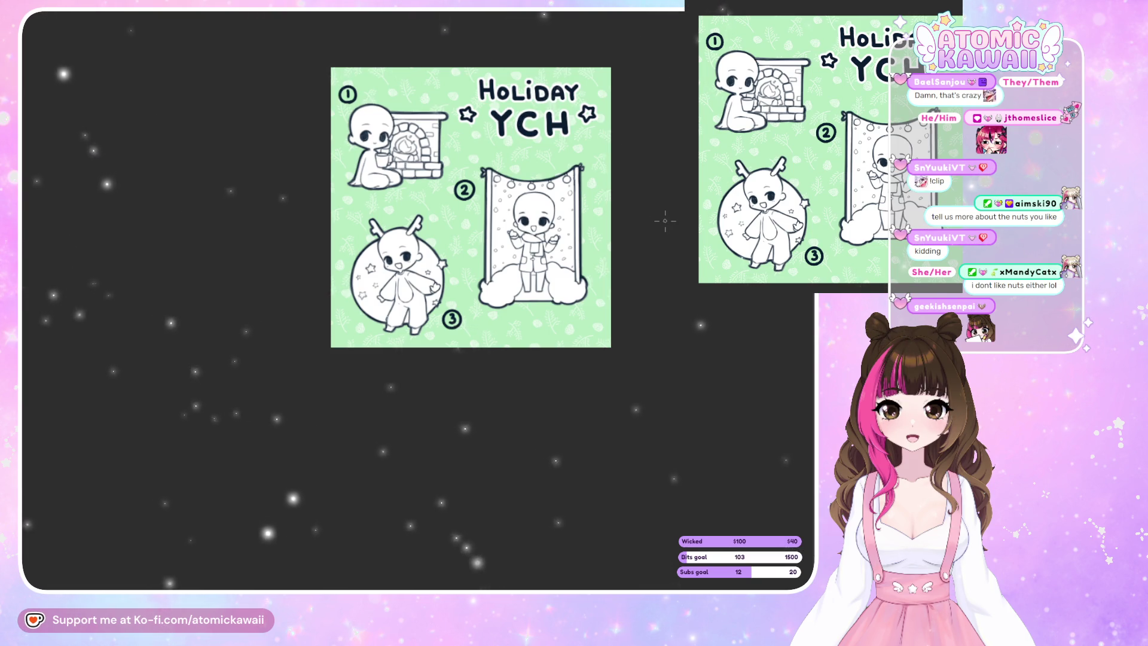
scroll(501, 109, "up", 1)
scroll(500, 109, "up", 1)
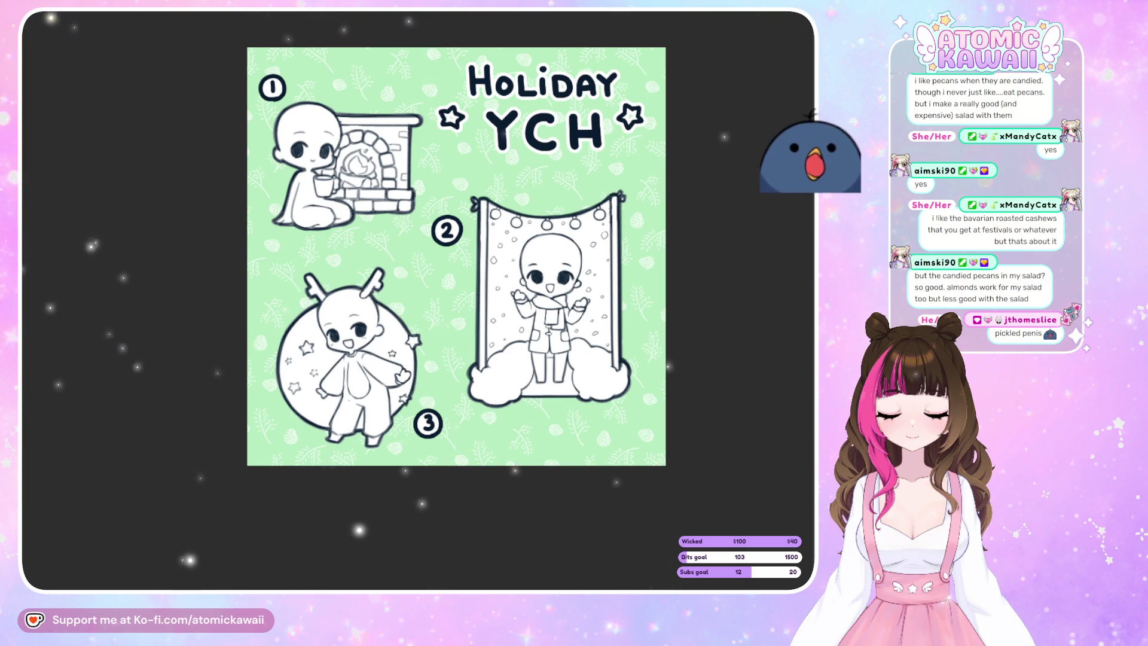
left_click(235, 188)
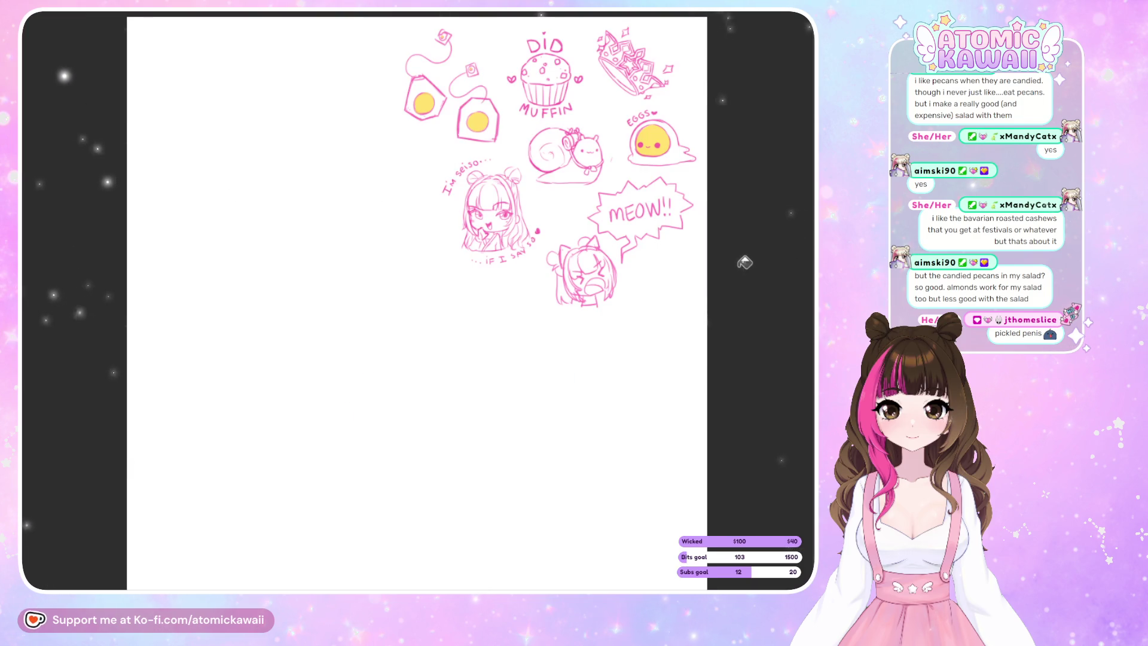
Zoom into the pink doodle page with the tea bags, muffin and chibi girl.
scroll(423, 52, "up", 3)
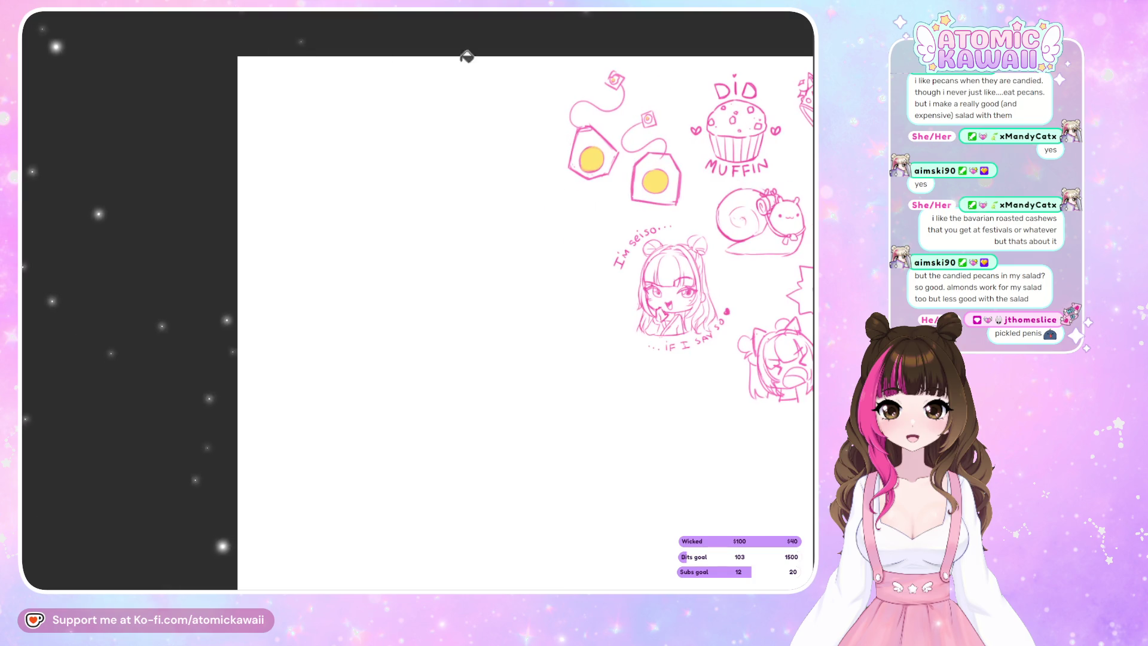
scroll(480, 64, "down", 2)
scroll(406, 115, "up", 3)
scroll(405, 115, "up", 1)
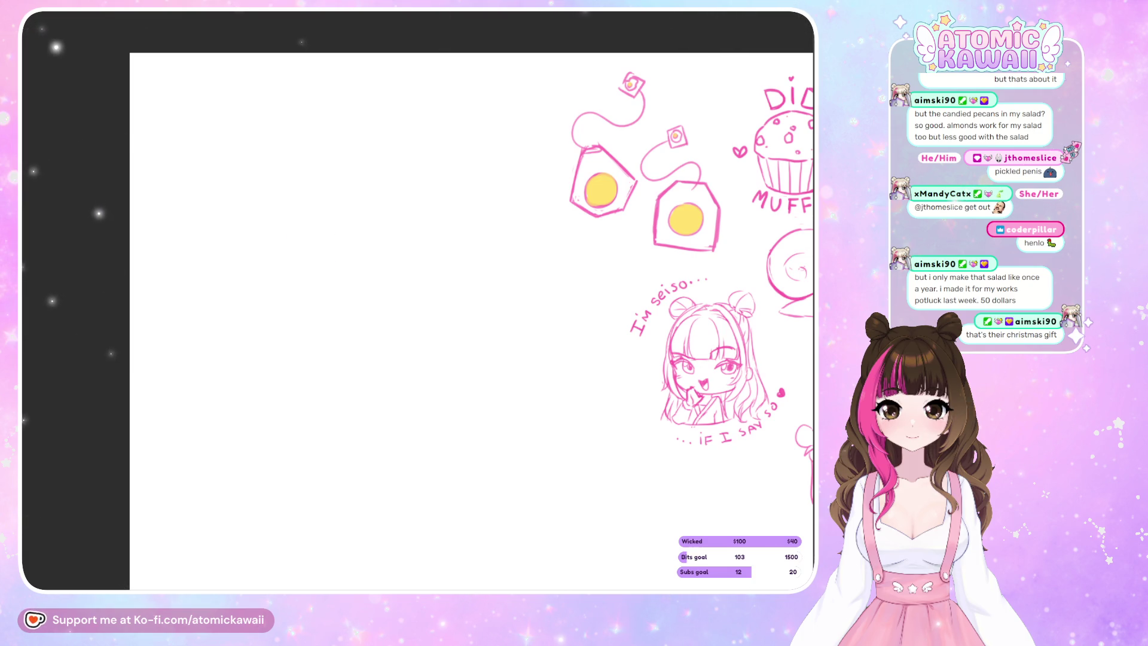
Try two pink strokes in the empty area of the doodle page and undo both.
mouse_move(396, 161)
left_mouse_down()
mouse_move(392, 205)
mouse_move(419, 204)
left_mouse_up()
key("ctrl+z")
left_click_drag(389, 133, 450, 169)
key("ctrl+z")
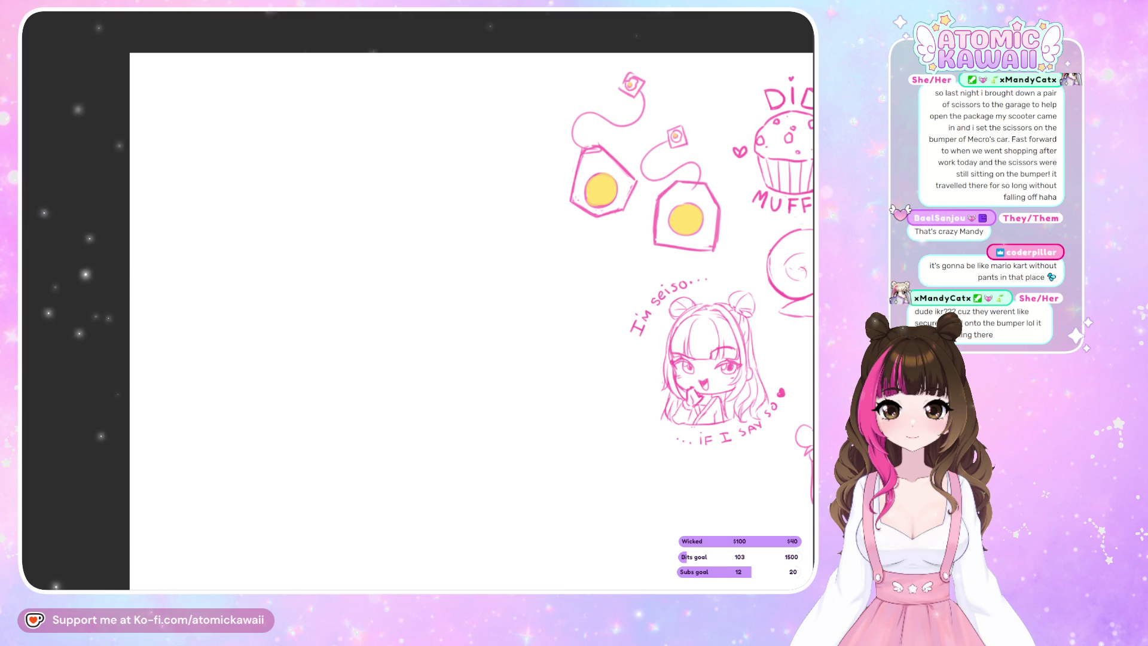
Sketch the oval rim of a new pink bowl left of the tea bags, redoing strokes.
scroll(538, 392, "left", 2)
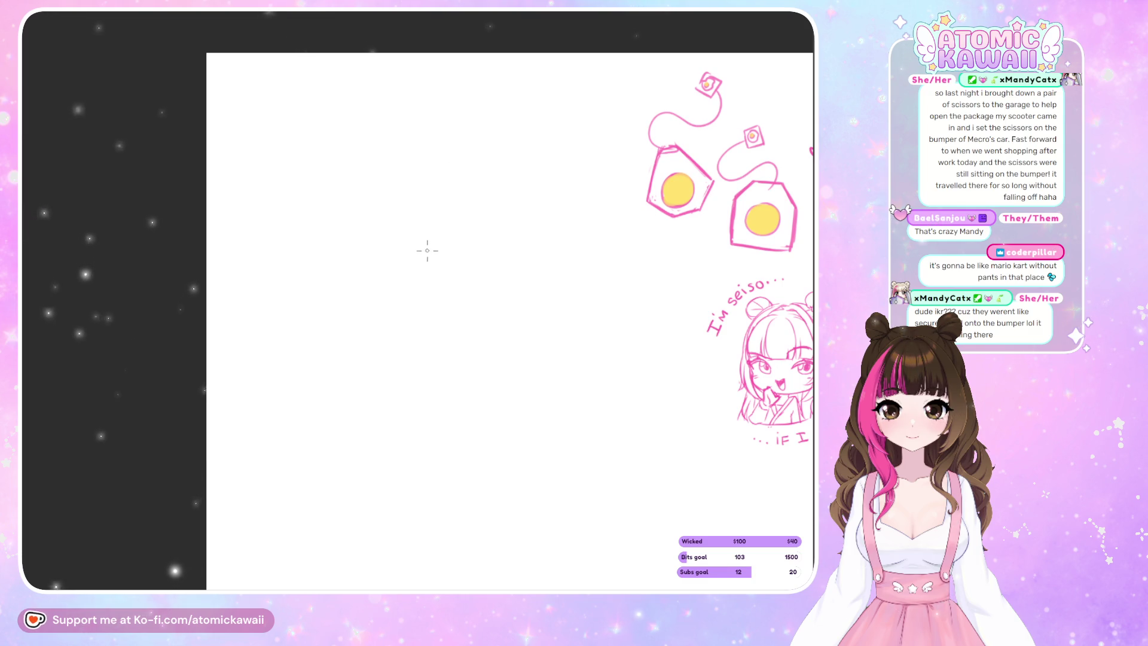
mouse_move(433, 254)
left_mouse_down()
mouse_move(404, 270)
mouse_move(476, 258)
left_mouse_up()
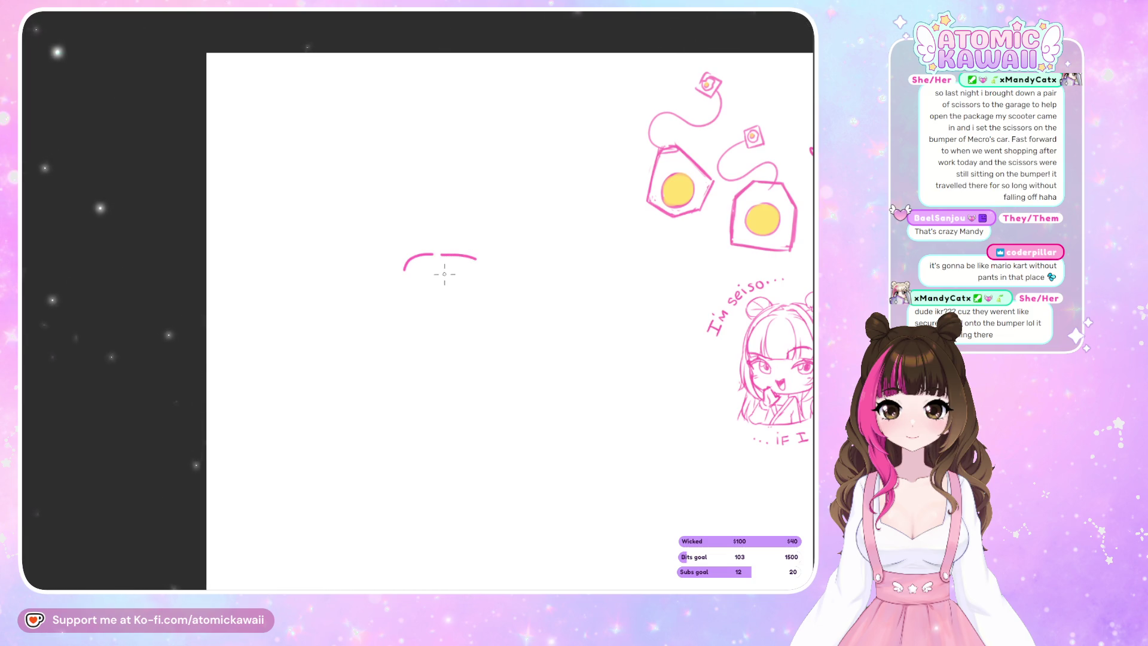
left_click_drag(398, 267, 475, 264)
key("ctrl+z")
key("ctrl+z")
key("ctrl+z")
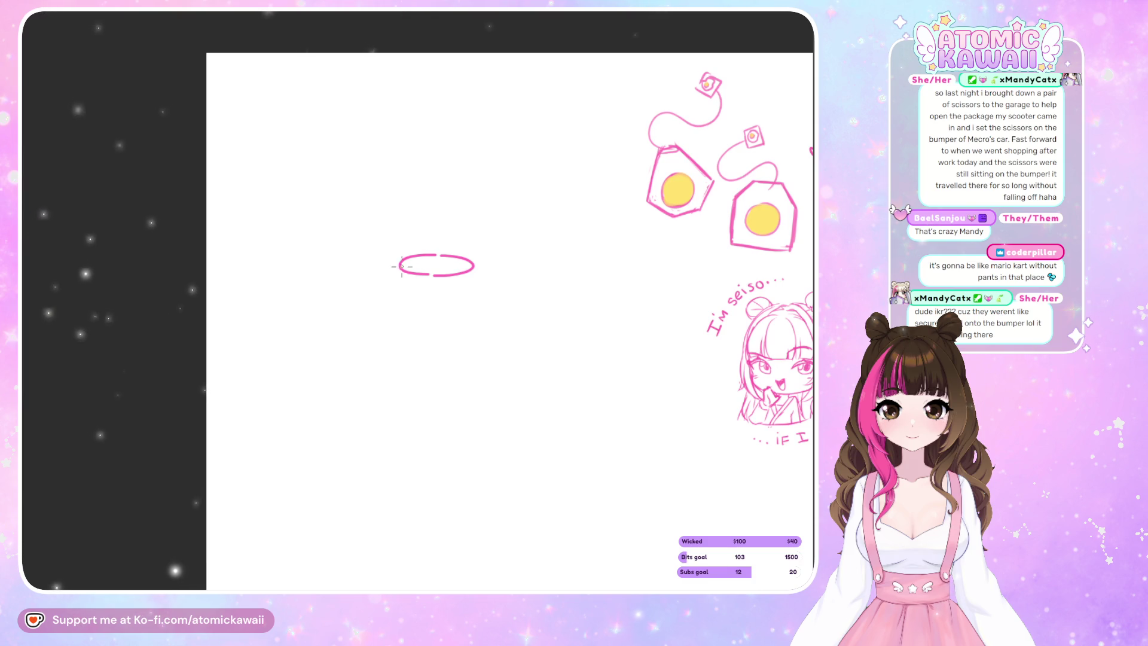
left_click_drag(399, 265, 461, 261)
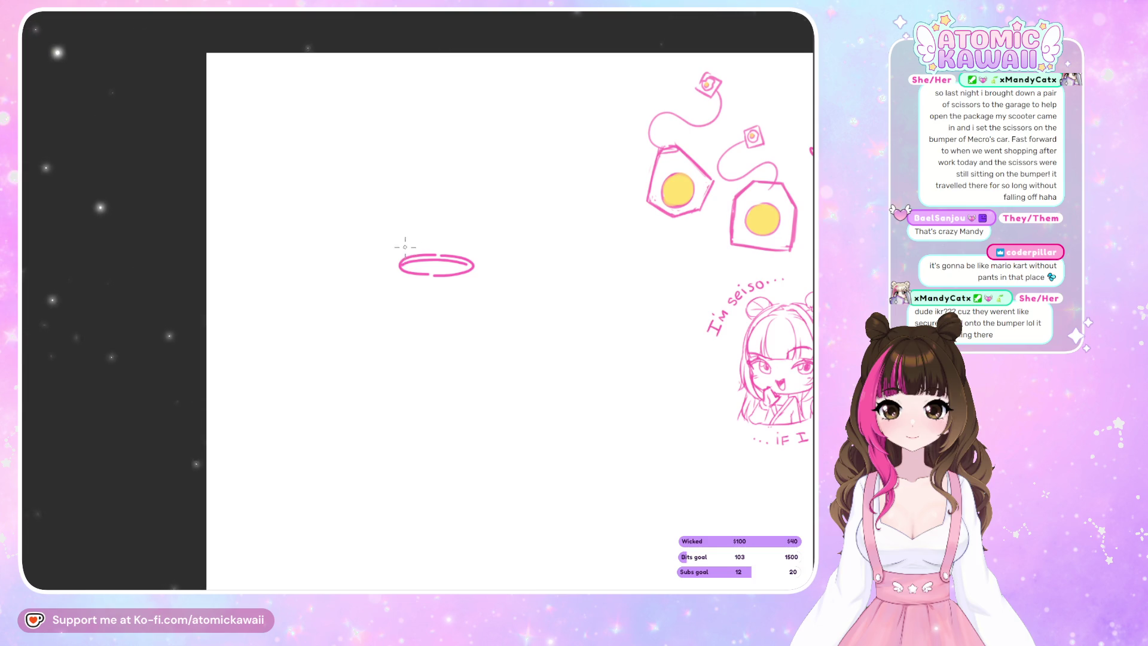
key("ctrl+z")
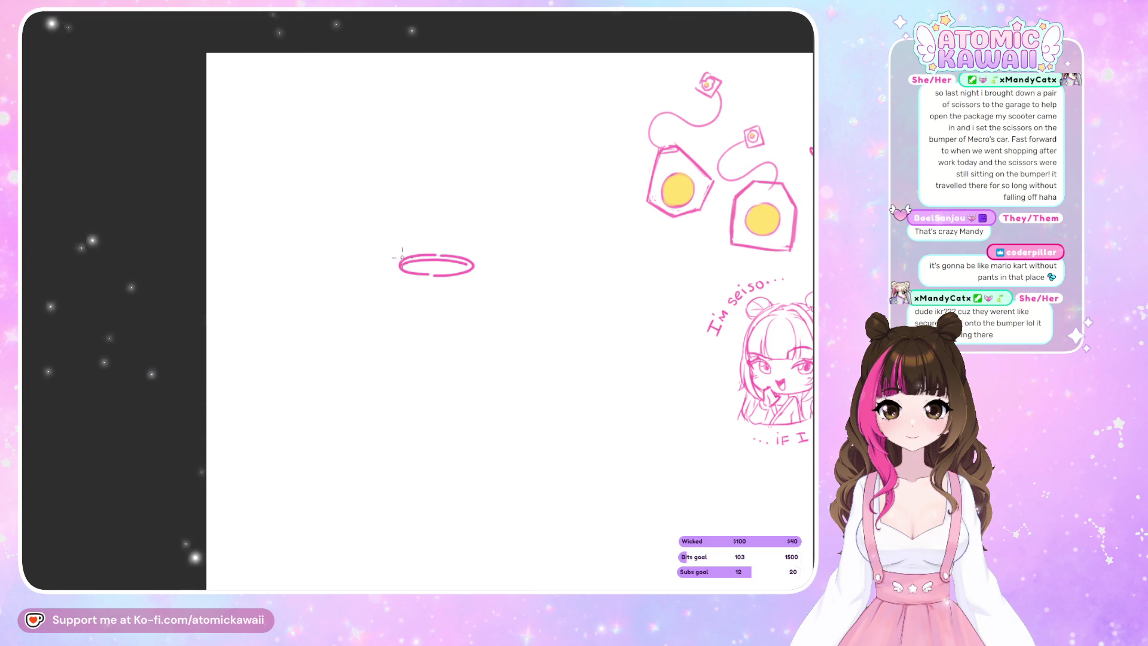
mouse_move(453, 247)
left_mouse_down()
mouse_move(399, 255)
mouse_move(401, 280)
left_mouse_up()
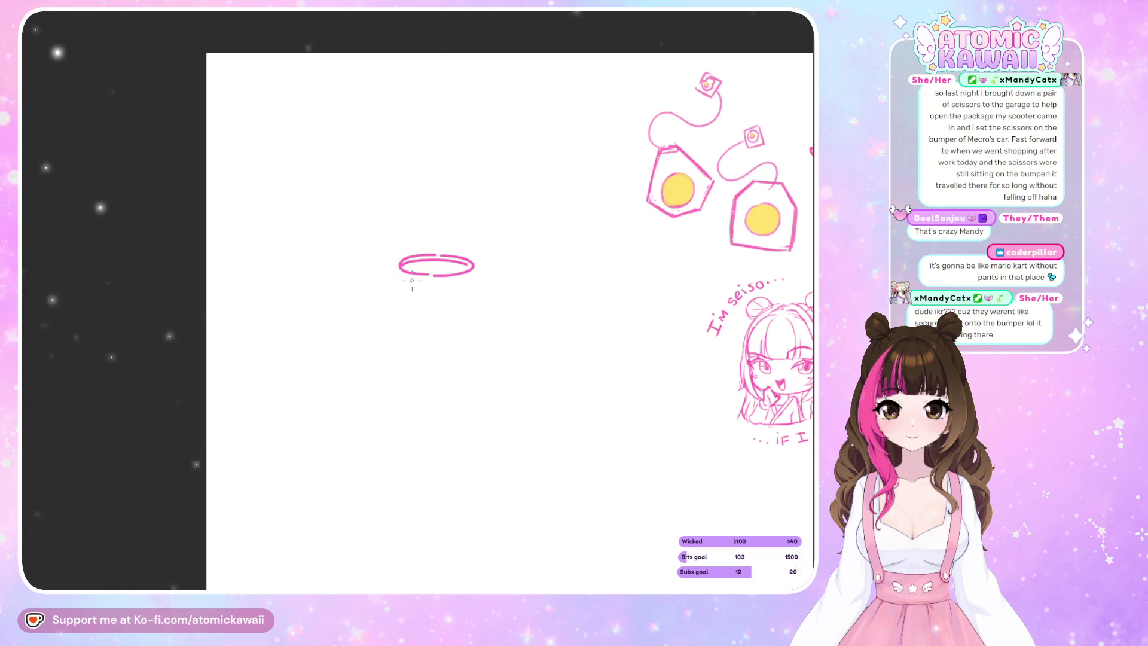
key("ctrl+z")
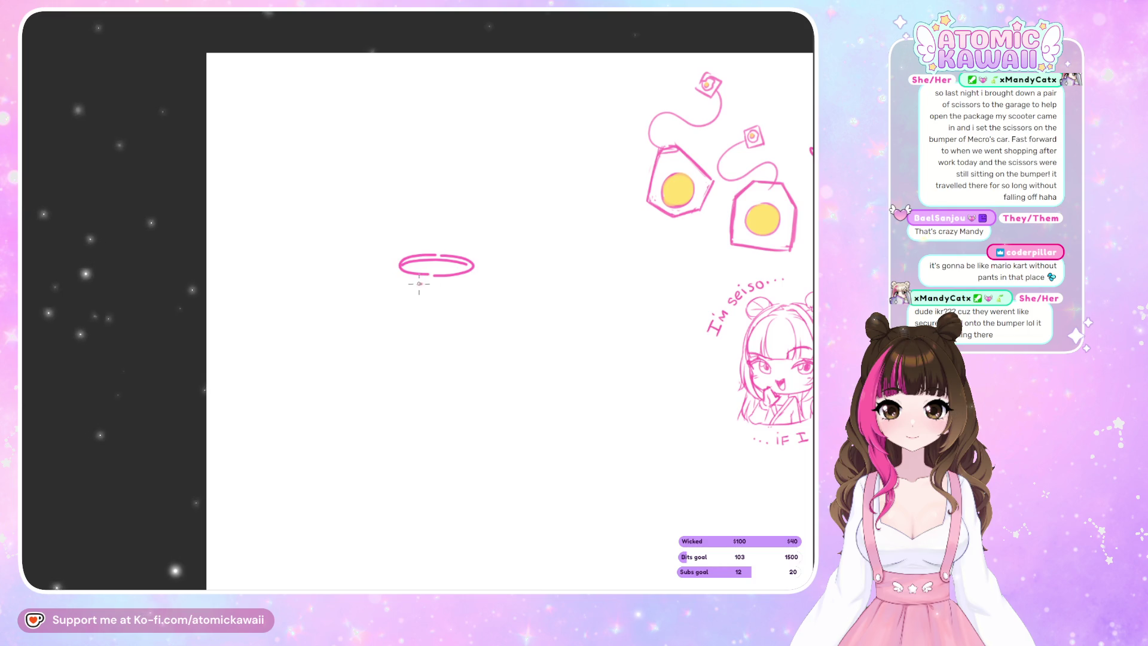
left_click_drag(431, 246, 422, 284)
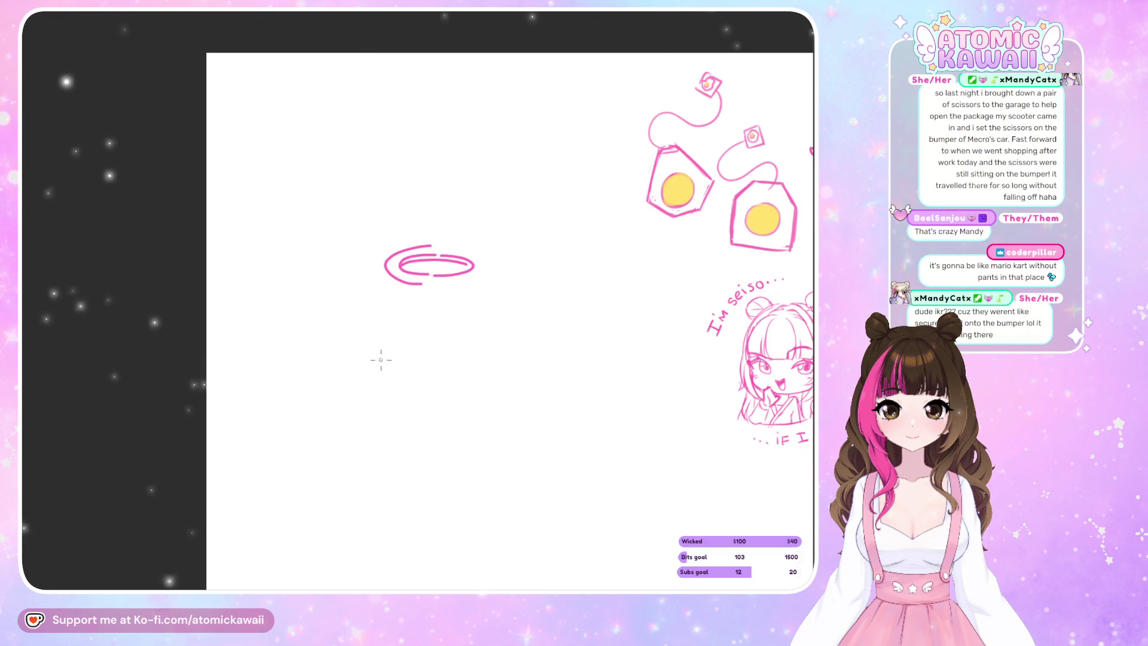
Draw the rim thickness and the rounded bowl body below it.
key("ctrl+minus")
key("ctrl+z")
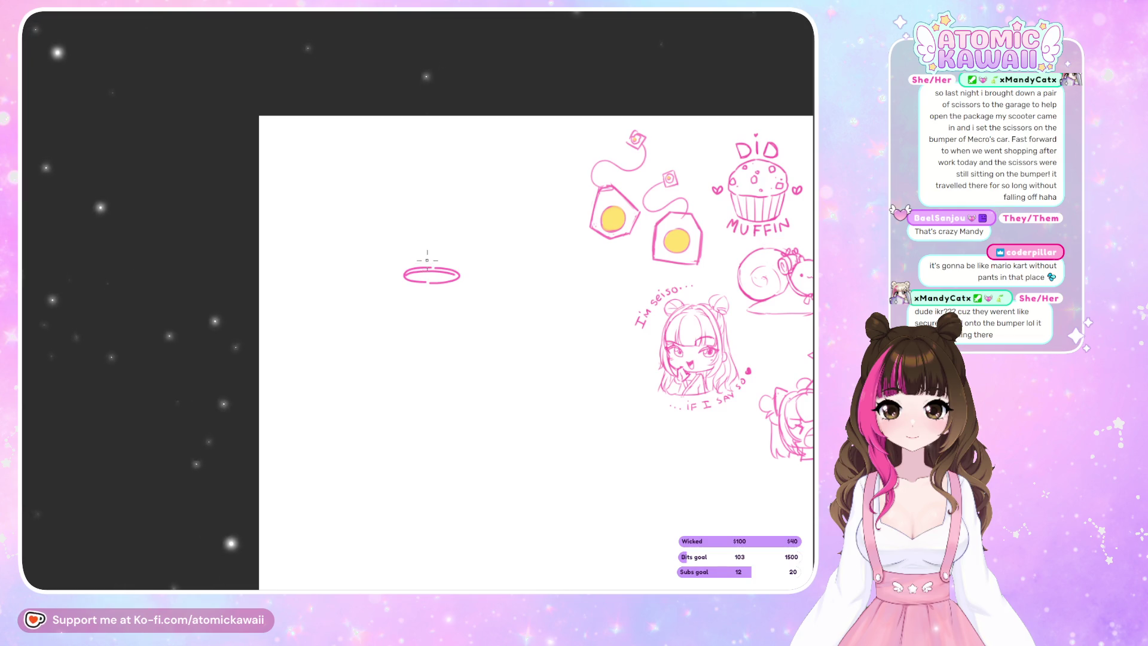
mouse_move(429, 260)
left_mouse_down()
mouse_move(418, 281)
mouse_move(404, 266)
mouse_move(407, 290)
mouse_move(468, 286)
left_mouse_up()
key("ctrl+z")
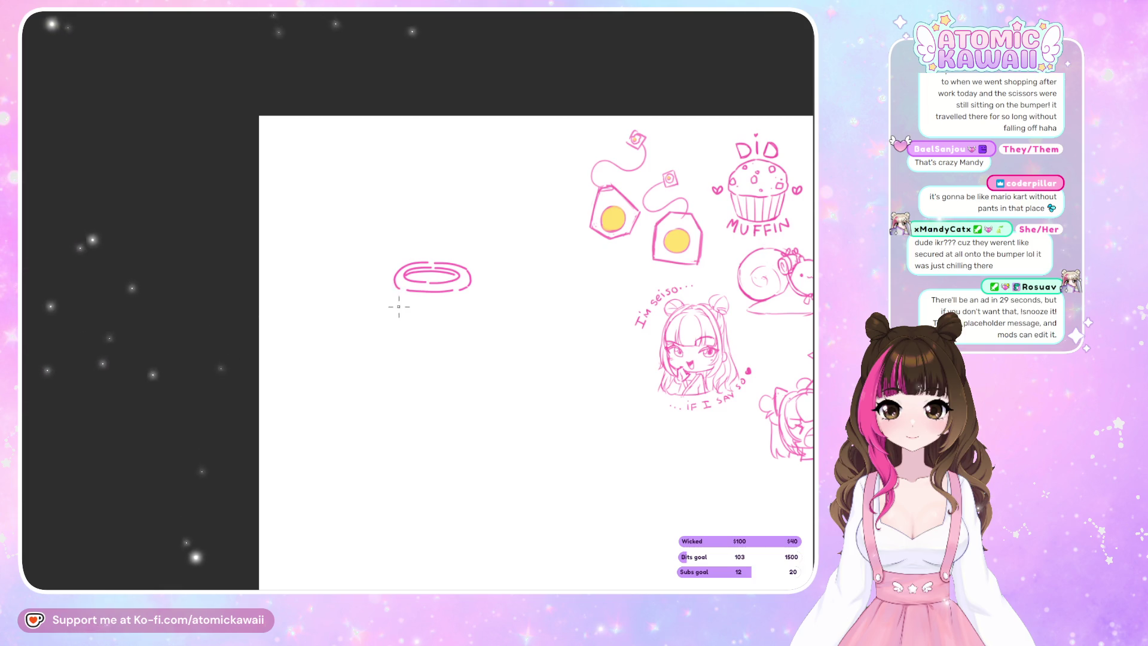
key("ctrl+z")
mouse_move(394, 287)
left_mouse_down()
mouse_move(423, 318)
mouse_move(470, 281)
left_mouse_up()
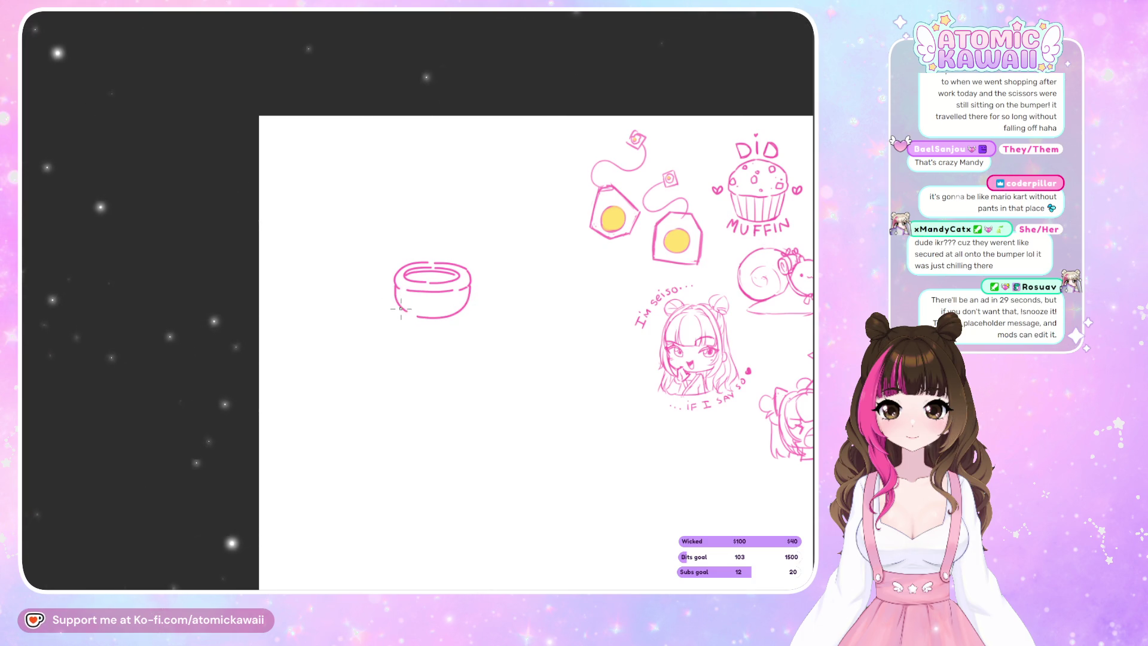
left_click_drag(393, 280, 403, 295)
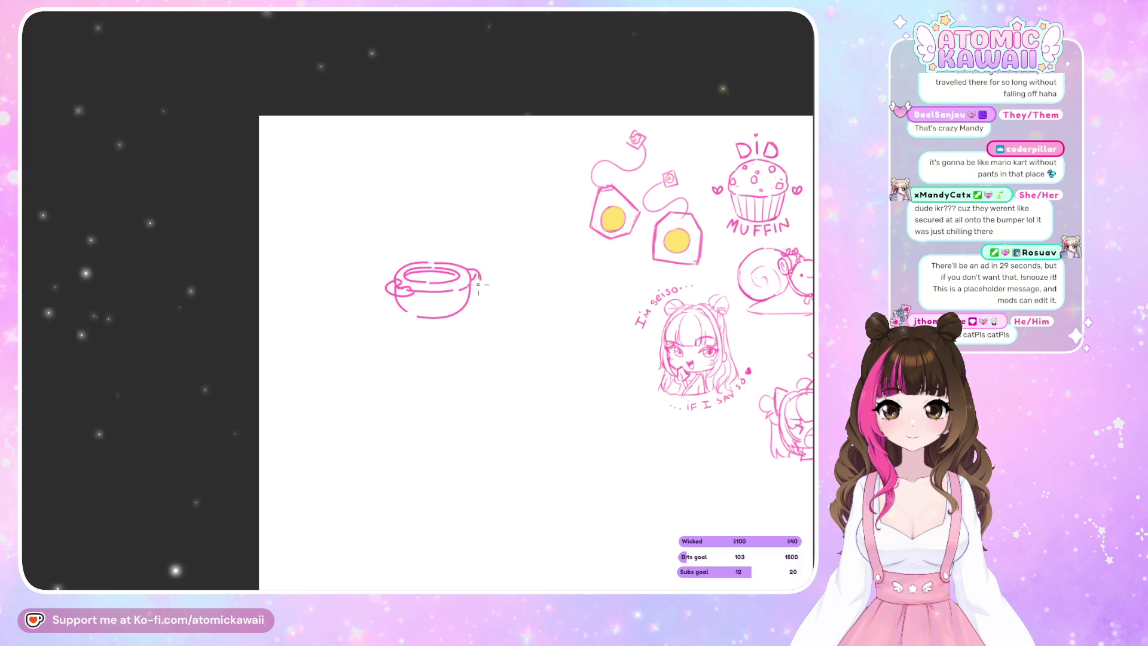
Add a handle on the bowl's right side, mirror-check the shape, and lasso the old pot sketch.
left_click_drag(470, 270, 472, 288)
key("m")
key("m")
key("l")
left_click_drag(521, 230, 492, 303)
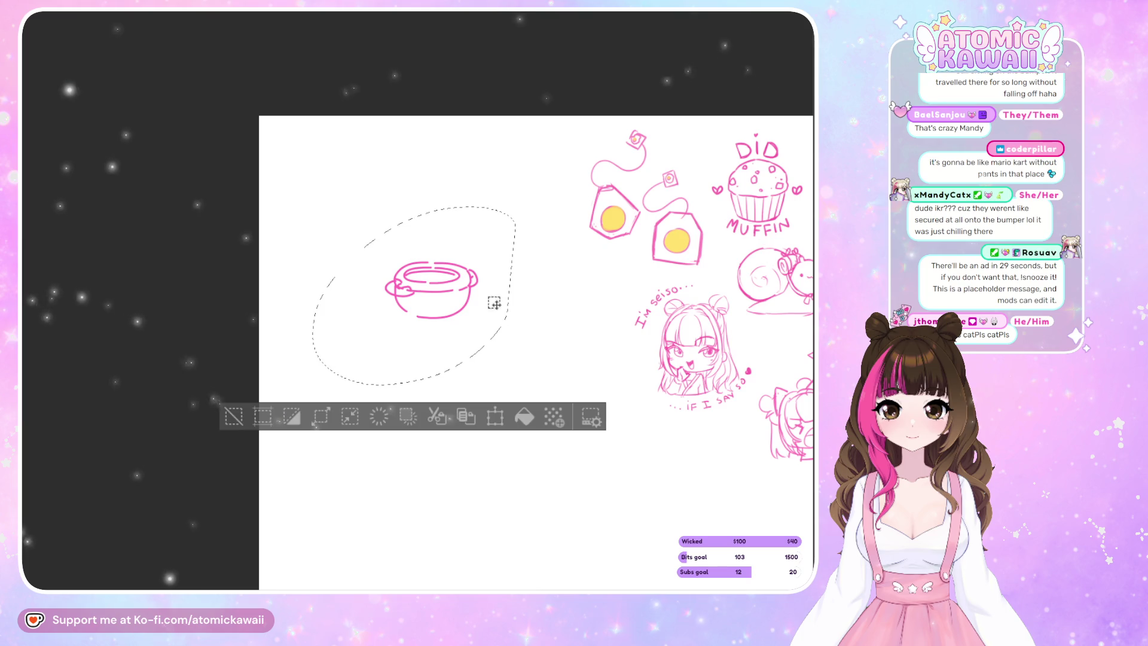
Clear the old pot sketch and draw the soup's pink oval outline.
left_click(381, 418)
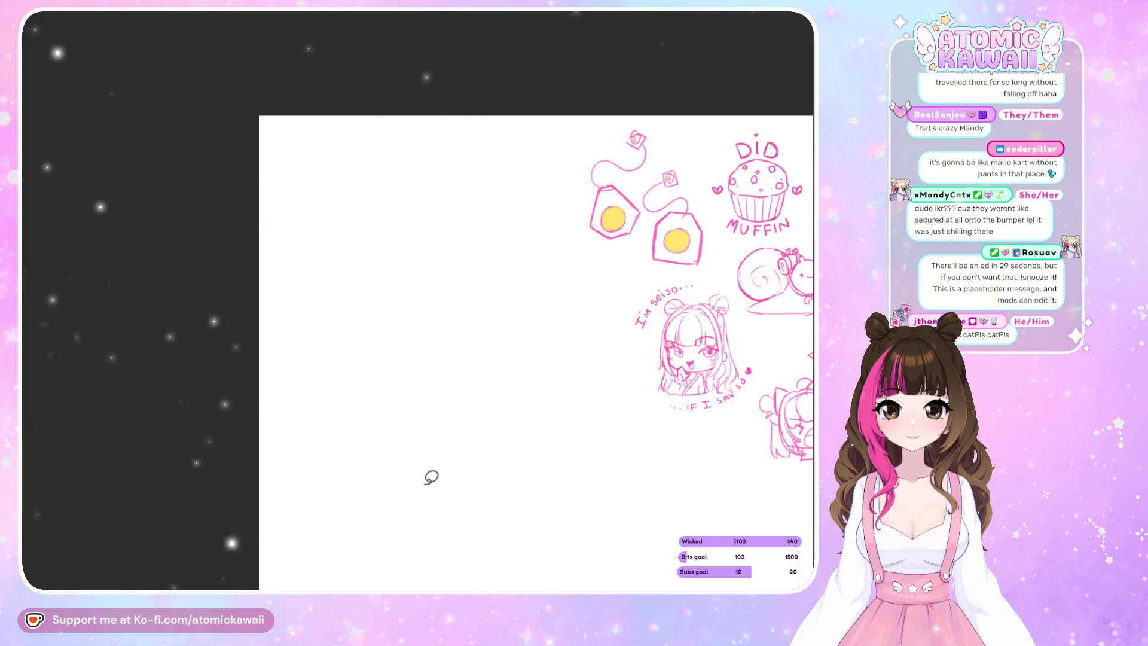
key("m")
key("m")
key("b")
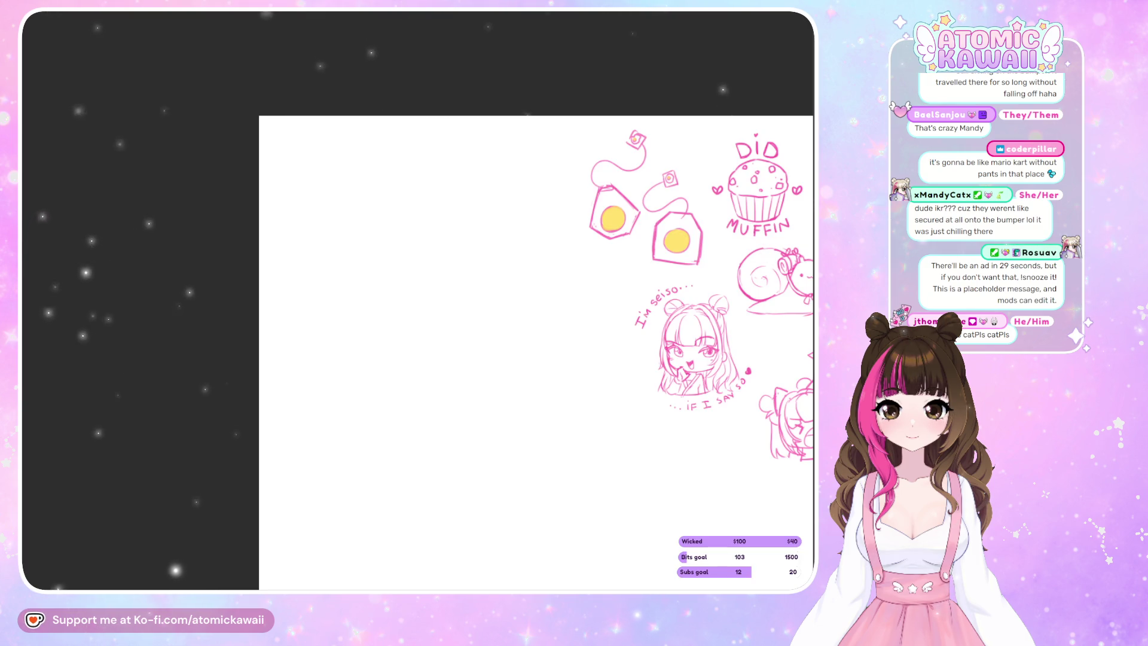
mouse_move(442, 251)
left_mouse_down()
mouse_move(407, 277)
mouse_move(426, 288)
left_mouse_up()
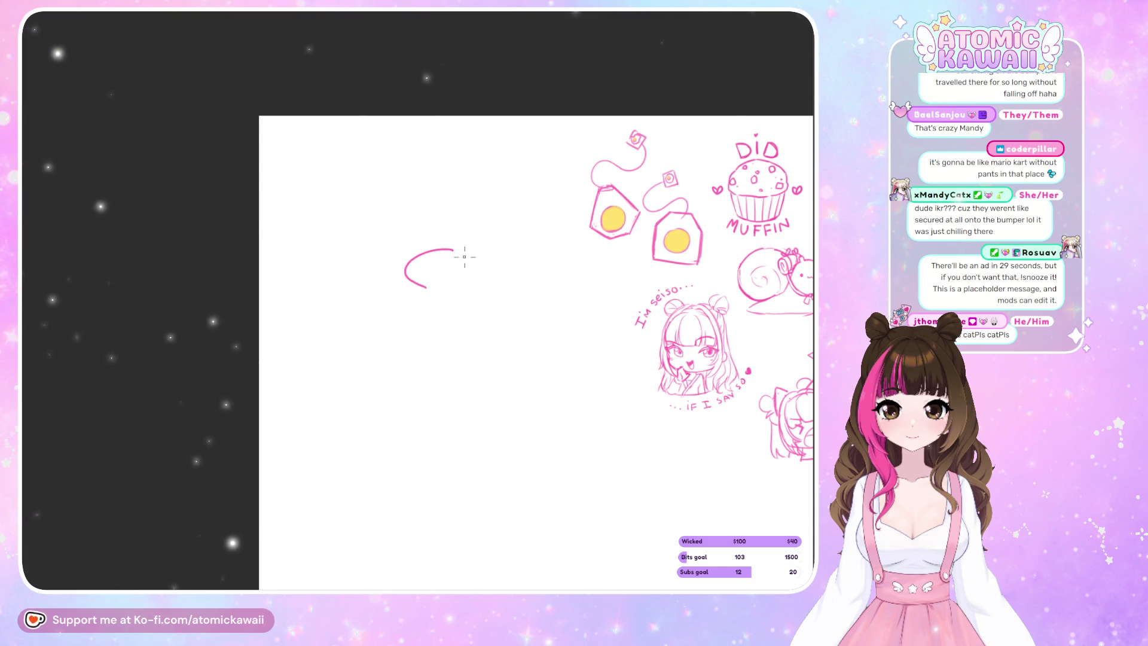
mouse_move(476, 250)
left_mouse_down()
mouse_move(478, 275)
mouse_move(427, 287)
left_mouse_up()
key("ctrl+z")
key("ctrl+z")
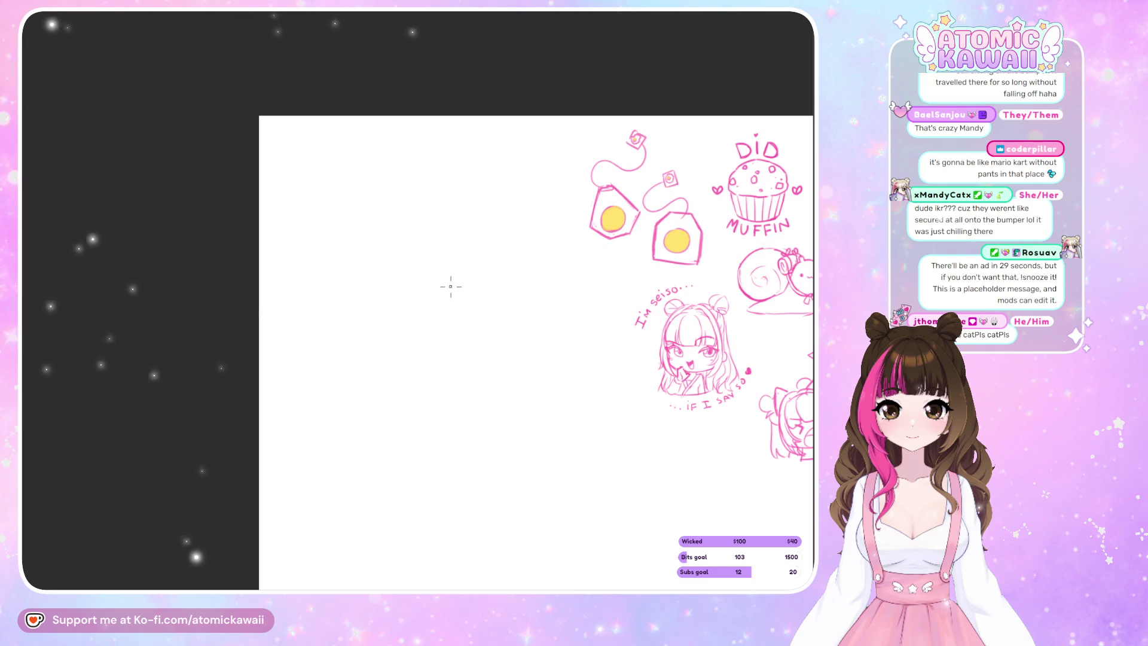
mouse_move(484, 243)
left_mouse_down()
mouse_move(413, 261)
mouse_move(472, 291)
left_mouse_up()
left_click_drag(486, 245, 483, 285)
key("ctrl+z")
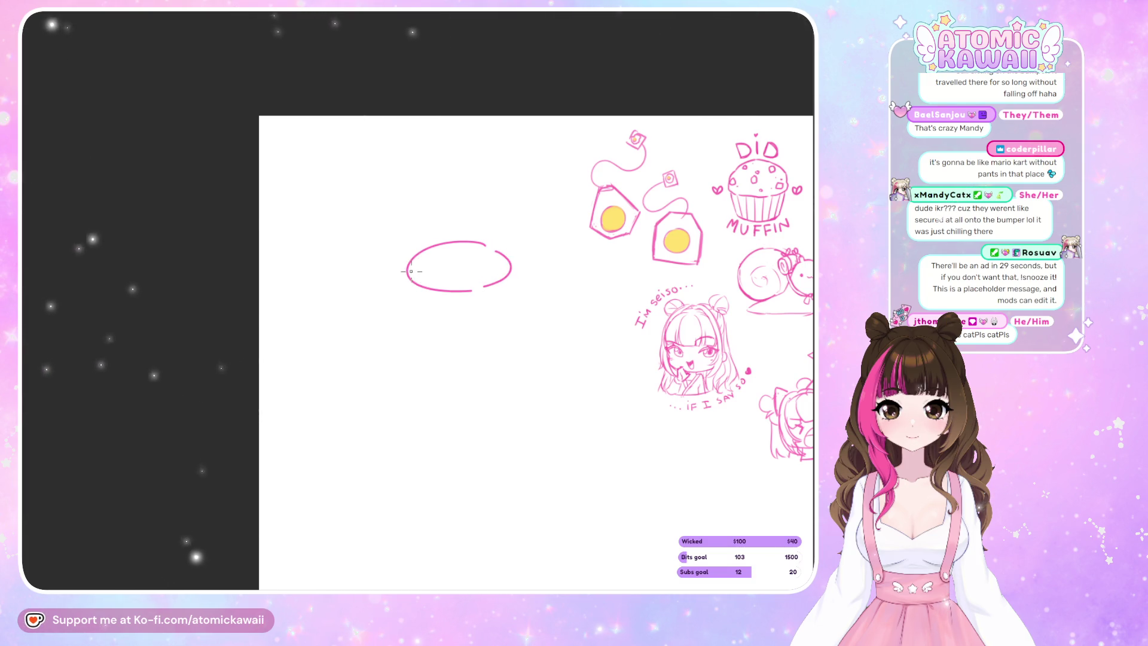
Add a shorter inner rim arc along the oval's top.
left_click_drag(422, 254, 509, 264)
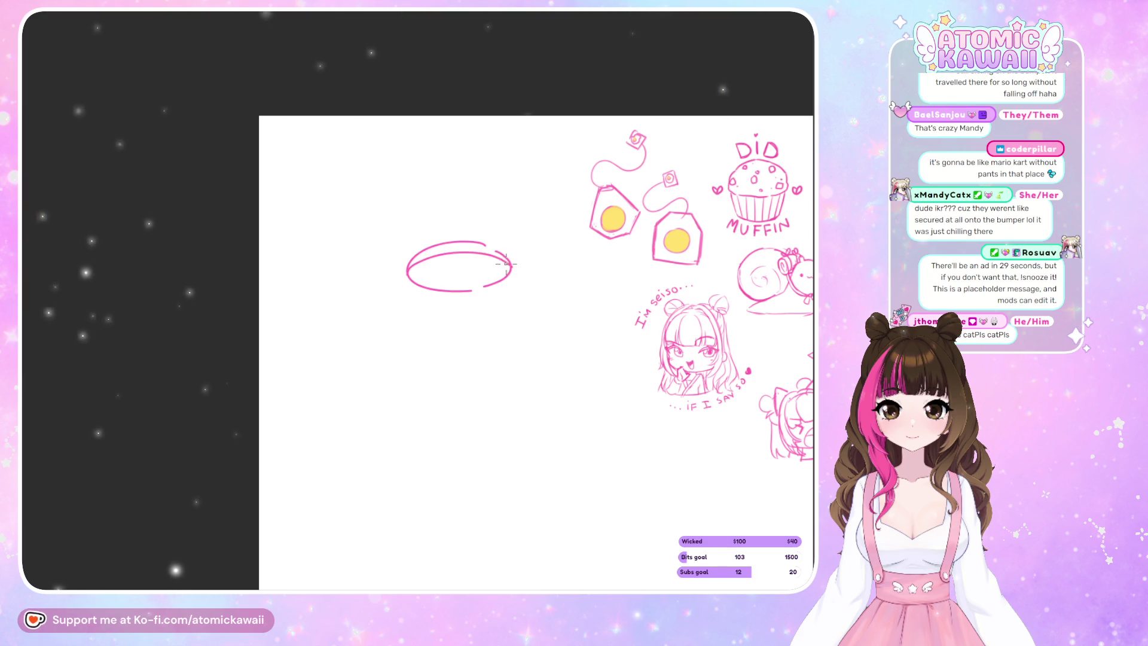
key("ctrl+z")
left_click_drag(409, 272, 488, 253)
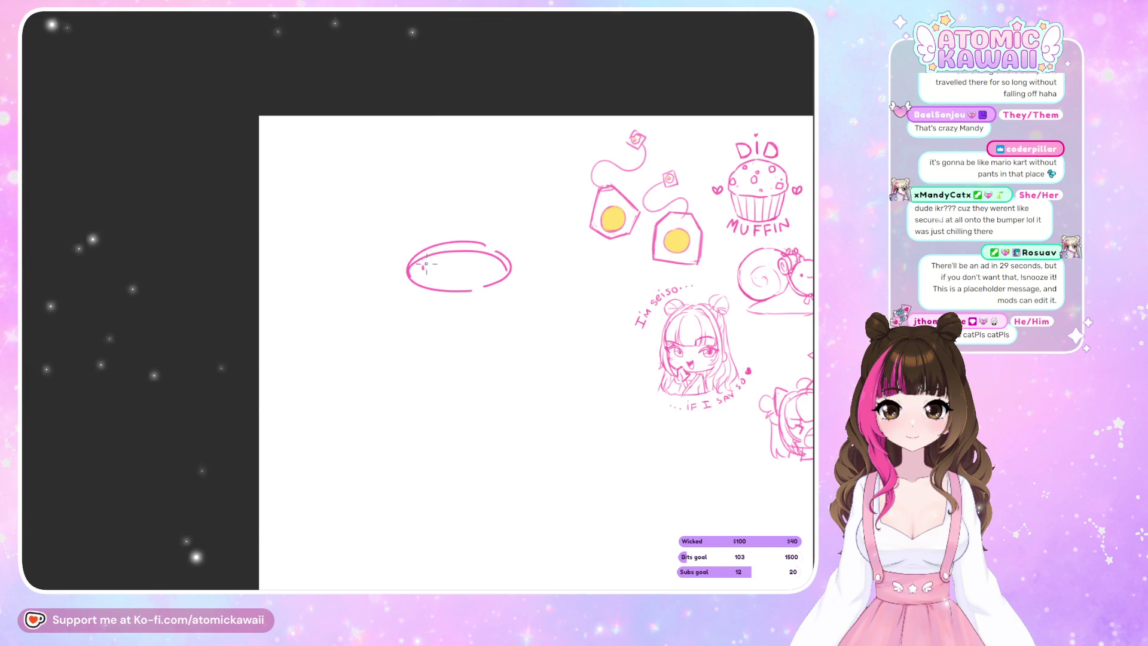
left_click_drag(469, 279, 461, 274)
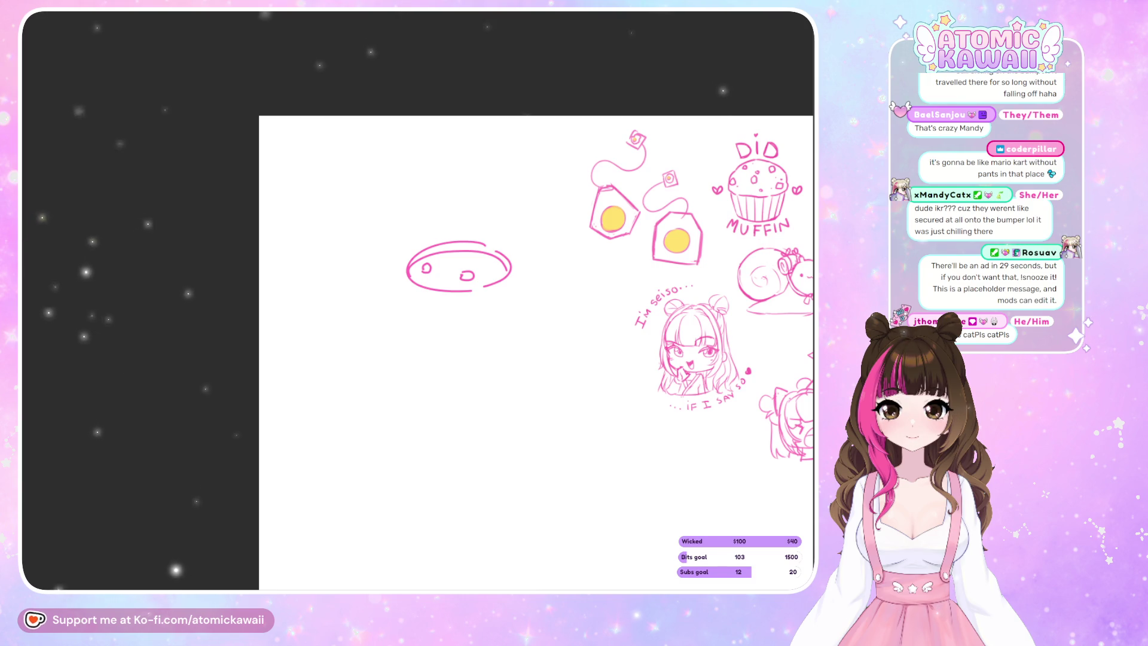
key("ctrl+z")
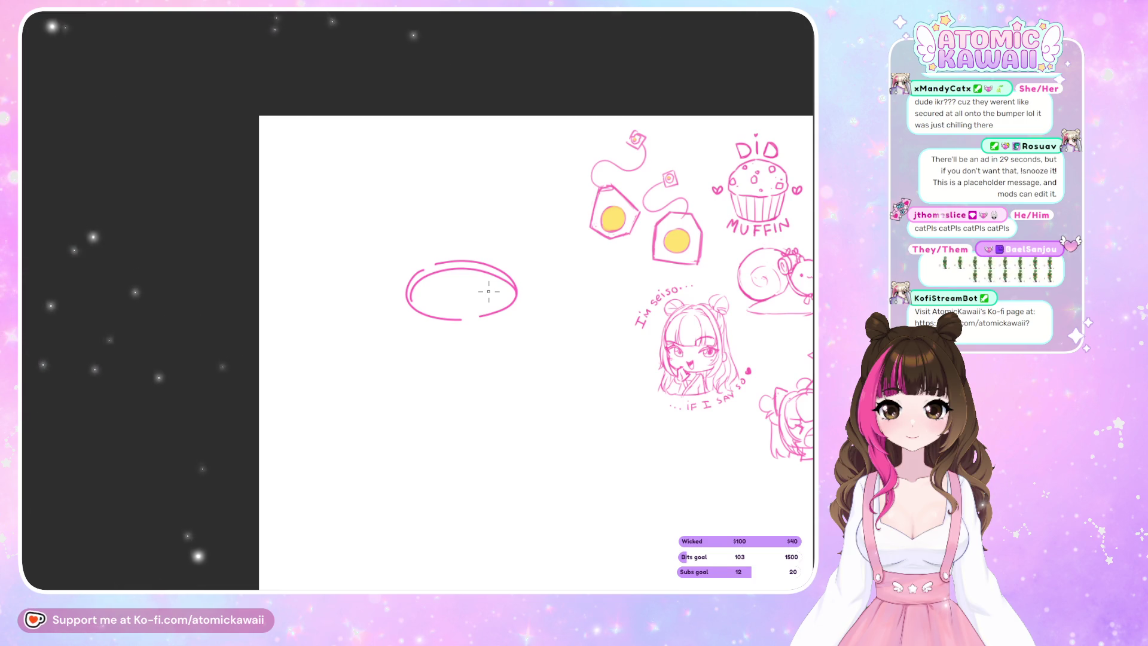
Dot small bubbles and specks into the soup and start the spoon handle rising from it.
mouse_move(430, 287)
left_mouse_down()
mouse_move(492, 293)
mouse_move(473, 308)
left_mouse_up()
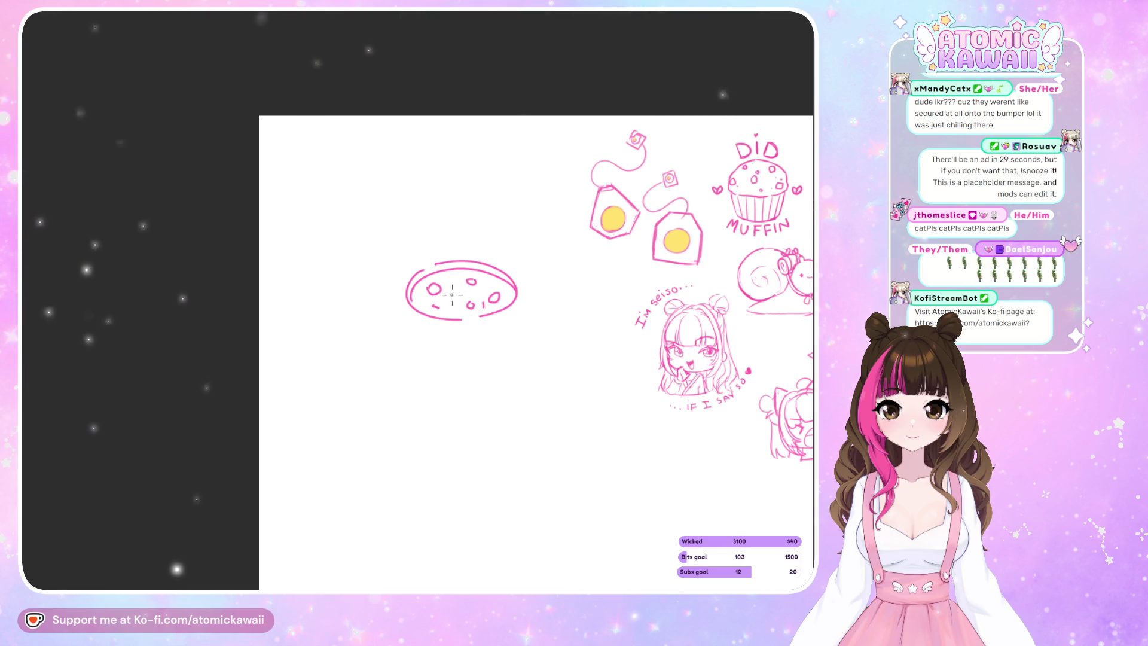
left_click_drag(455, 306, 453, 312)
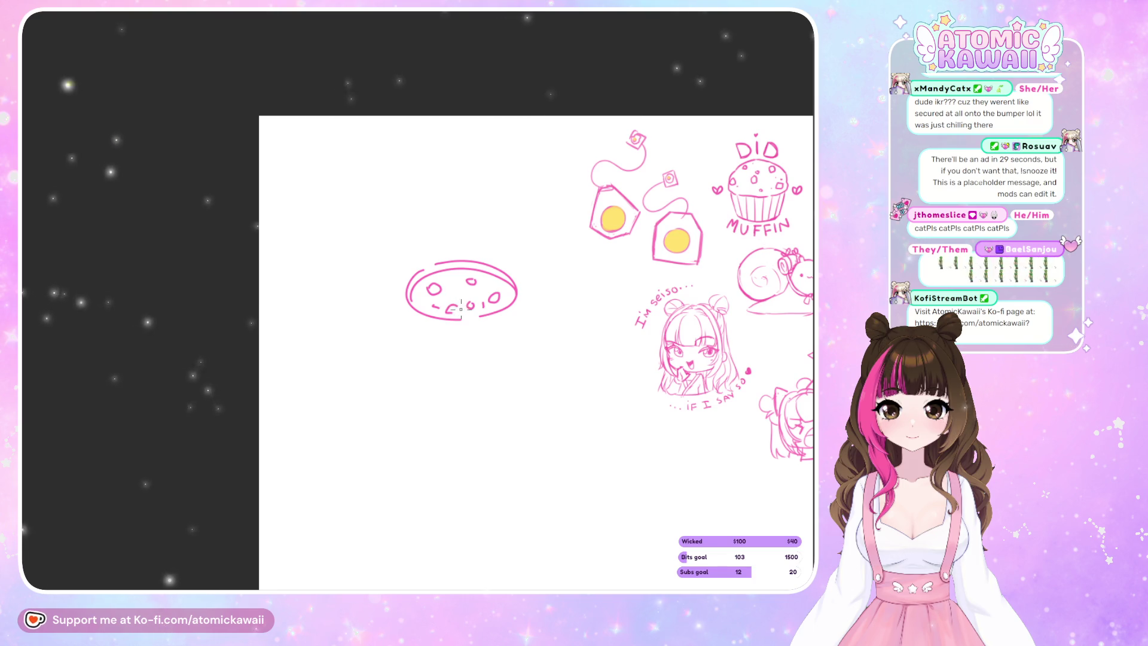
key("ctrl+z")
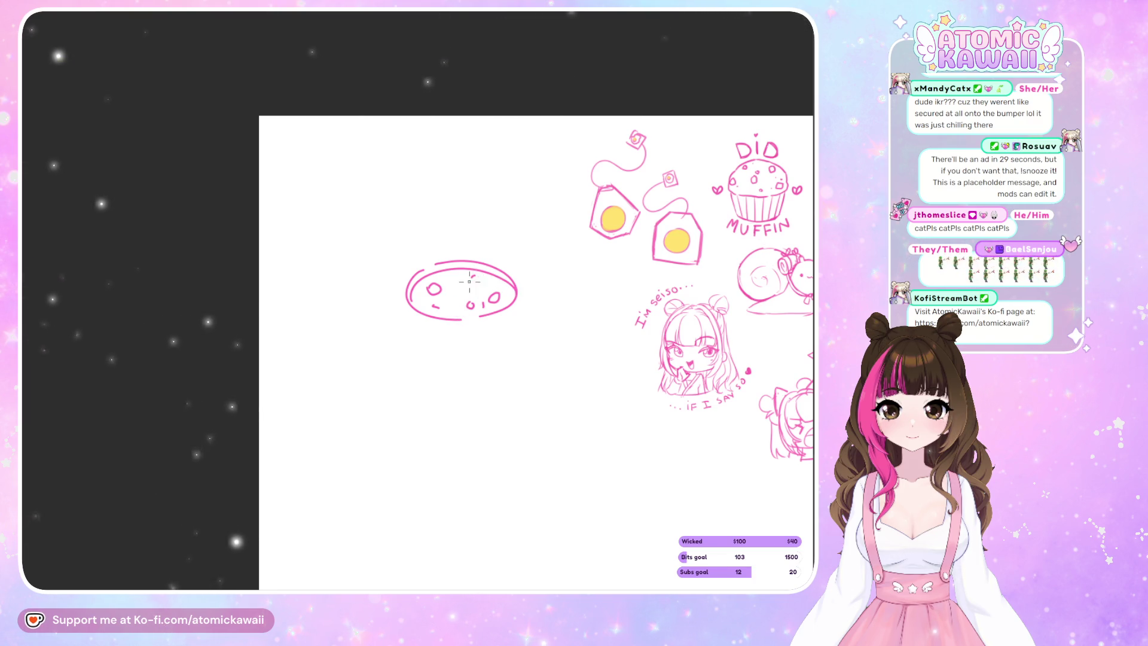
mouse_move(474, 276)
left_mouse_down()
mouse_move(458, 294)
mouse_move(426, 297)
left_mouse_up()
left_click(448, 297)
left_click(454, 273)
left_click(505, 285)
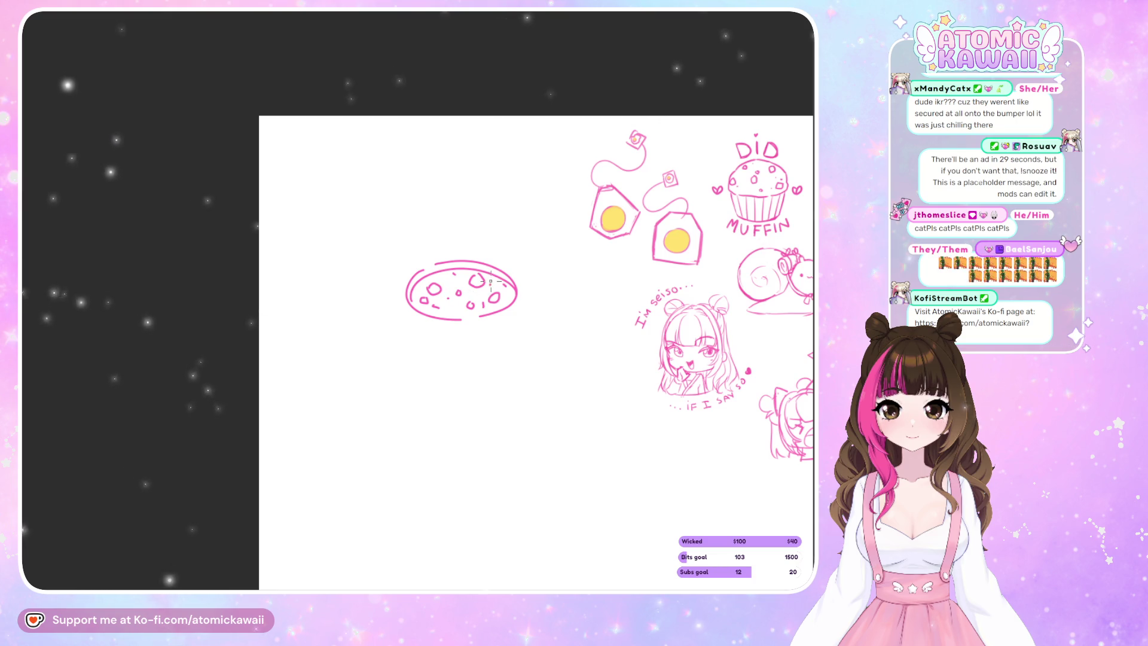
left_click_drag(490, 284, 501, 249)
Round off the spoon handle tip, redraw the outer rim, and add the bowl's curved sides and base.
left_click_drag(506, 249, 507, 254)
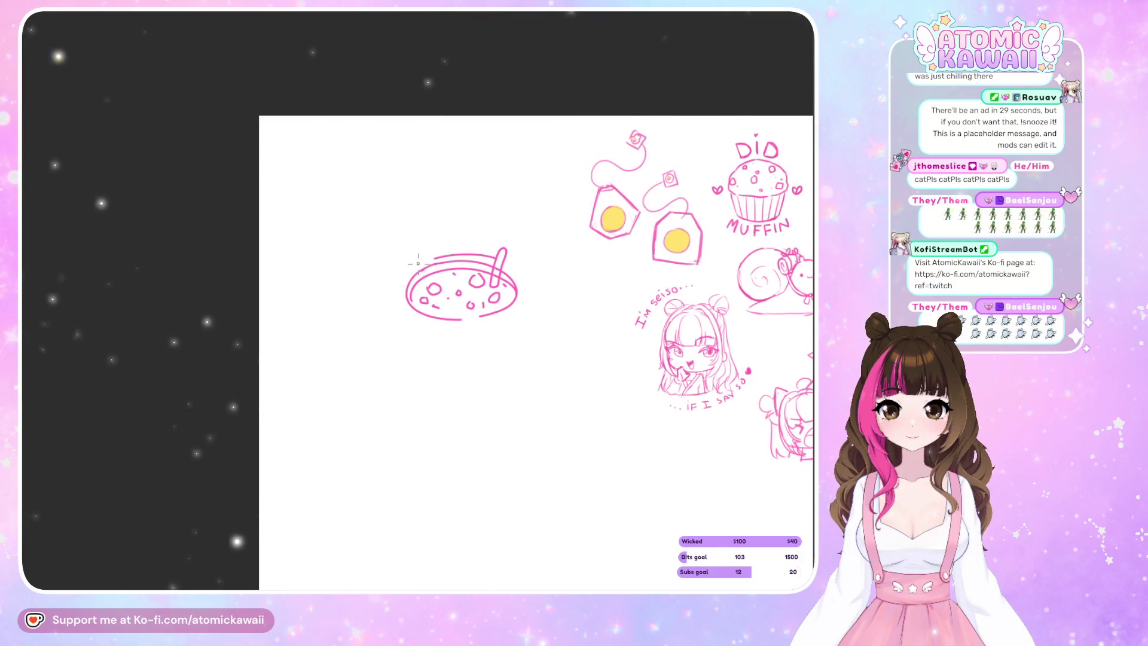
key("ctrl+z")
mouse_move(399, 285)
left_mouse_down()
mouse_move(504, 266)
mouse_move(521, 315)
left_mouse_up()
mouse_move(396, 287)
left_mouse_down()
mouse_move(418, 328)
mouse_move(503, 328)
left_mouse_up()
mouse_move(406, 326)
left_mouse_down()
mouse_move(444, 362)
mouse_move(510, 352)
left_mouse_up()
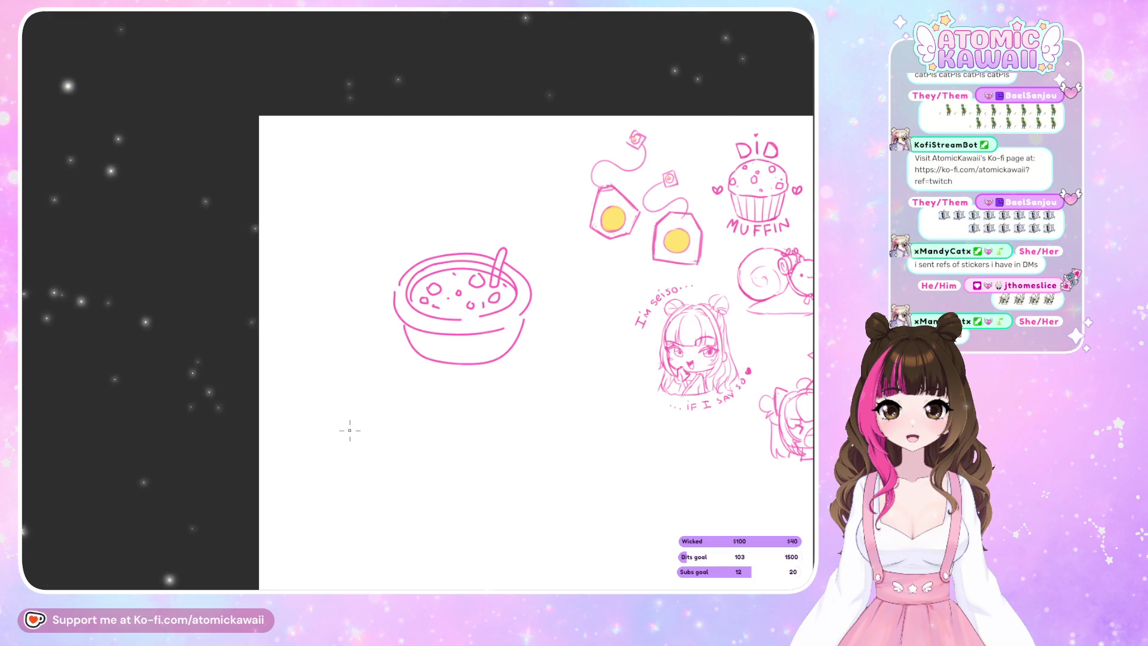
Lasso the old soup bowl sketch and clear it from the canvas.
scroll(342, 430, "down", 2)
scroll(383, 395, "up", 2)
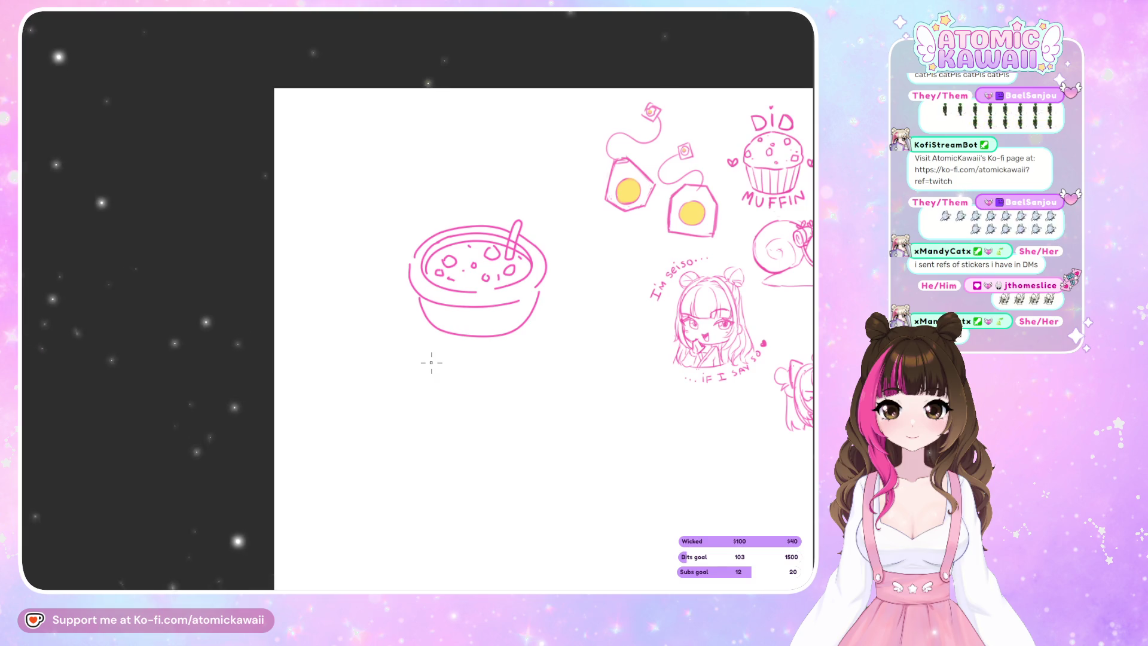
left_click_drag(570, 242, 589, 305)
left_click(504, 460)
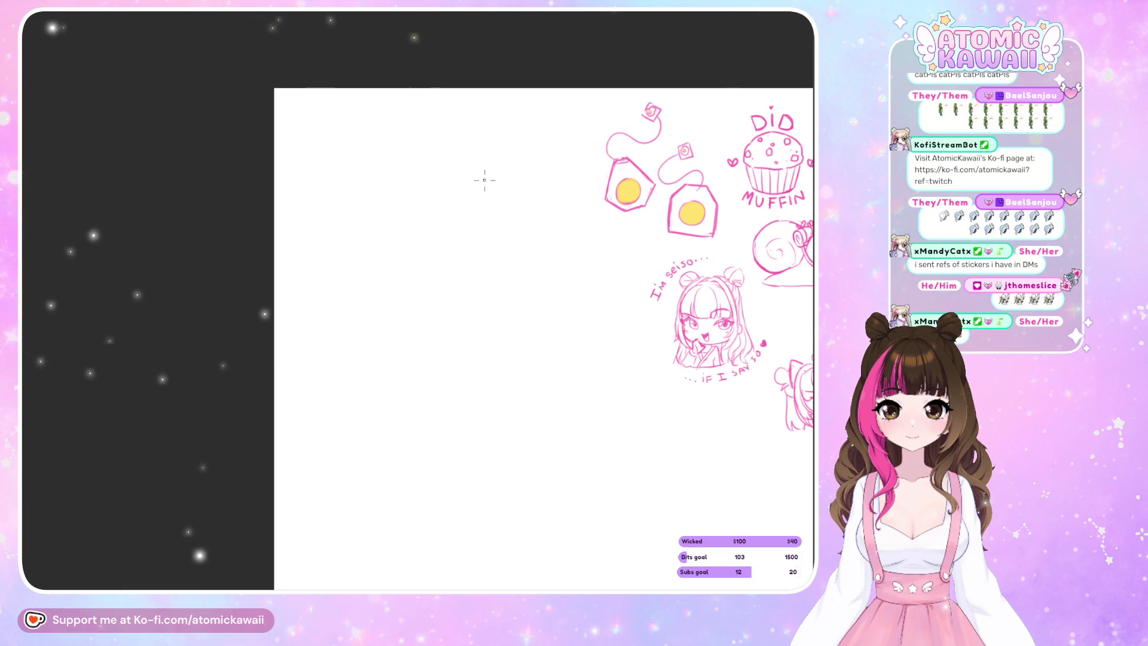
Zoom in on the empty area and start a new oval rim for the bowl.
scroll(484, 180, "up", 1)
scroll(448, 190, "up", 1)
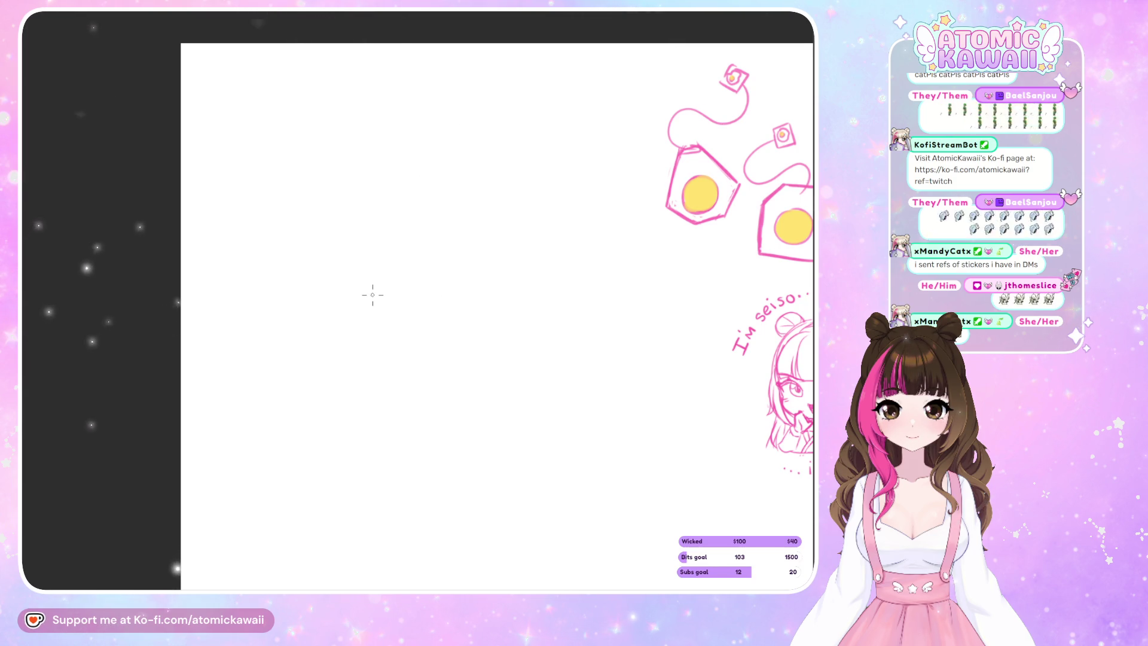
mouse_move(371, 298)
left_mouse_down()
mouse_move(369, 280)
mouse_move(404, 303)
left_mouse_up()
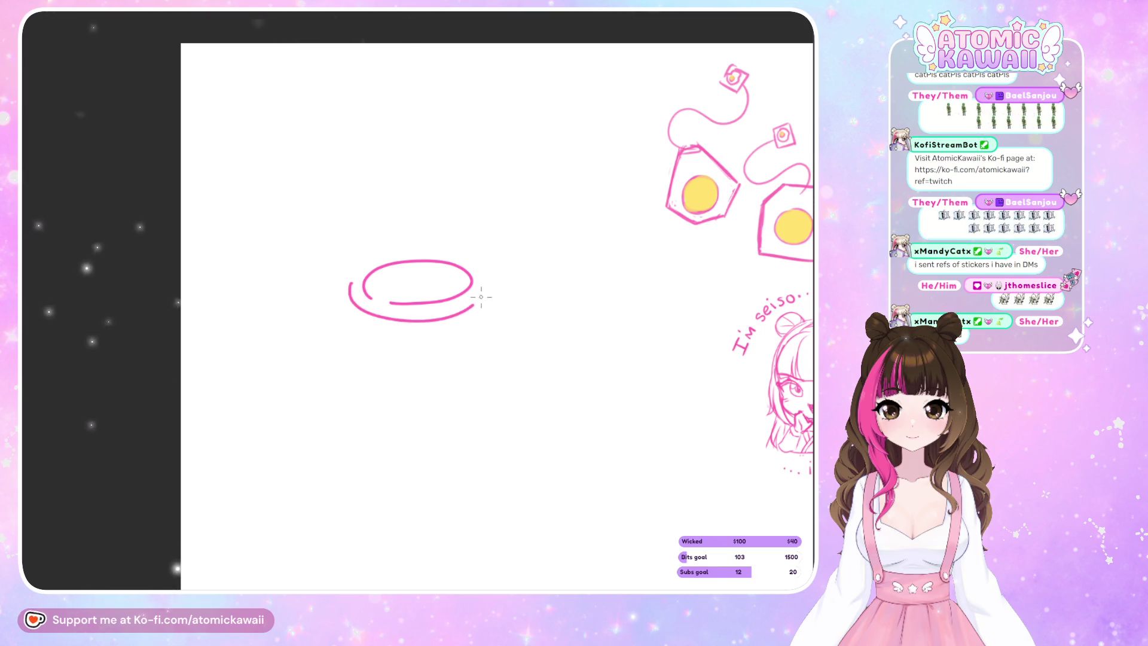
Draw the inner ring around the new oval, redoing its rough top more smoothly.
left_click_drag(481, 297, 482, 274)
left_click_drag(356, 271, 478, 262)
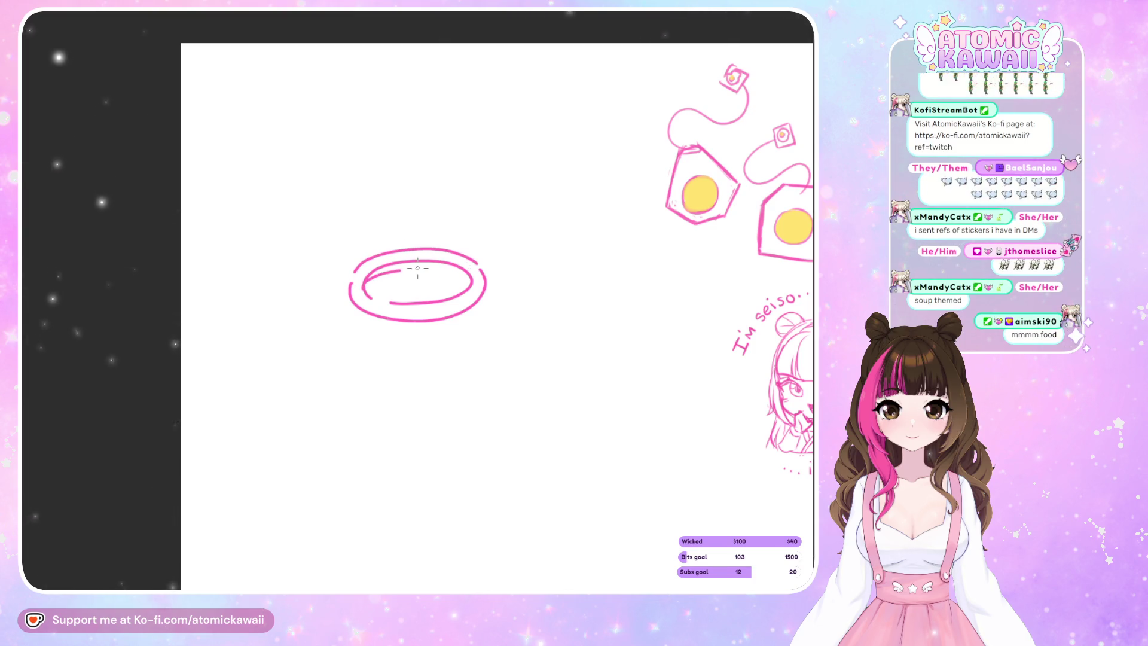
key("ctrl+z")
left_click_drag(471, 280, 367, 287)
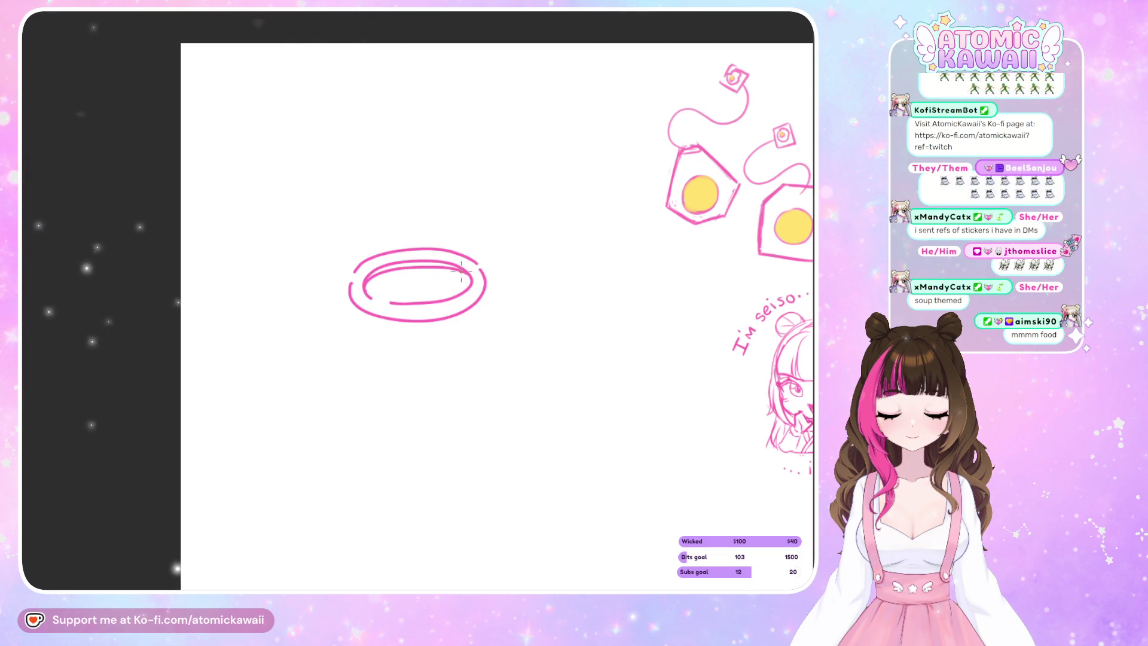
Add a looped spoon handle rising from the soup and a small star inside the bowl.
mouse_move(451, 281)
left_mouse_down()
mouse_move(474, 231)
mouse_move(448, 277)
left_mouse_up()
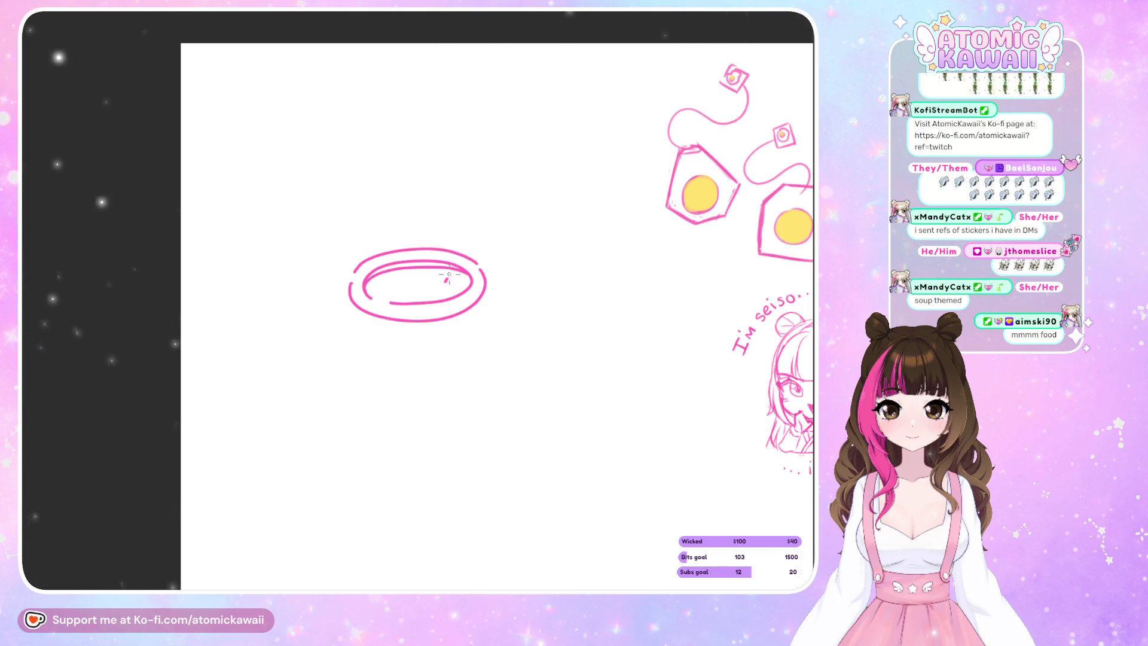
left_click_drag(483, 238, 467, 270)
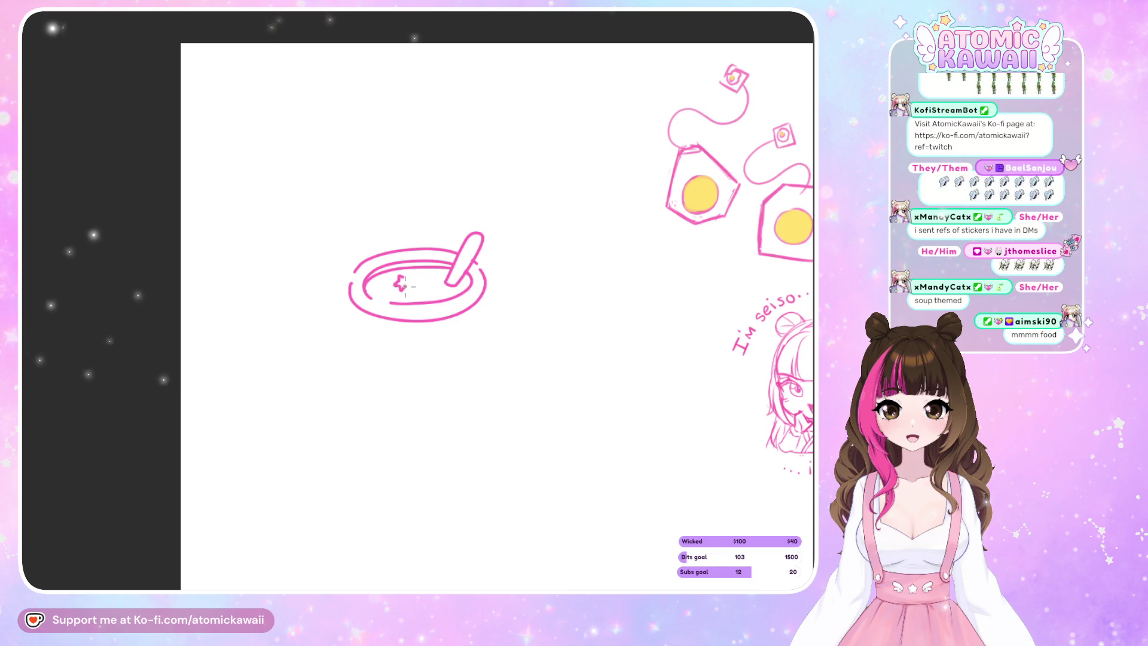
left_click_drag(437, 293, 430, 278)
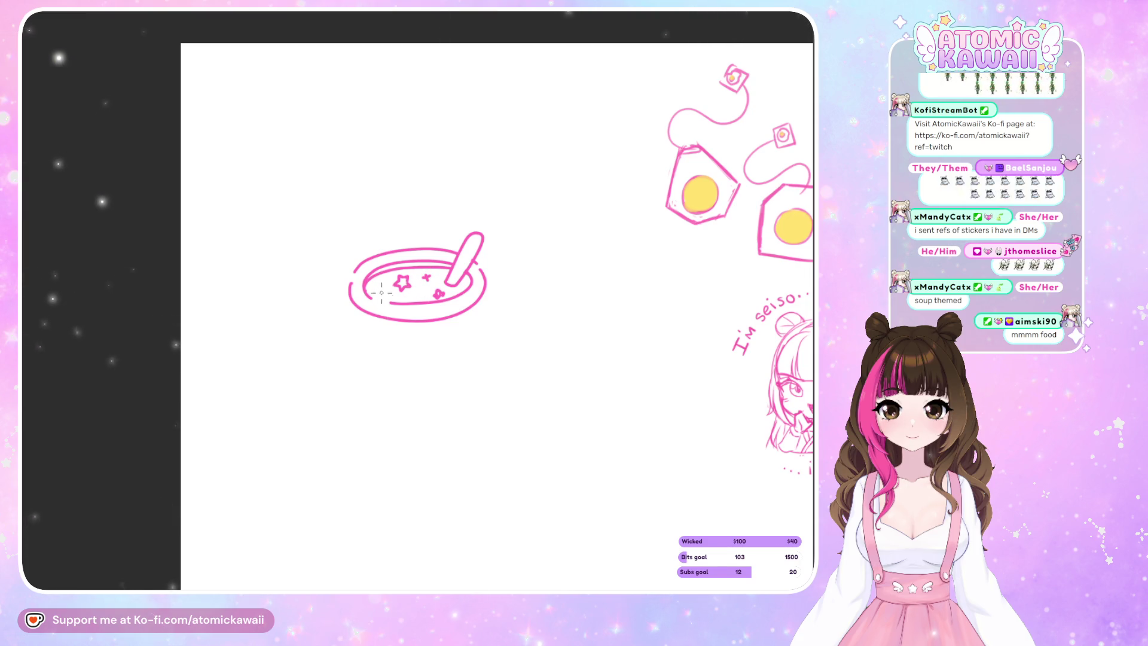
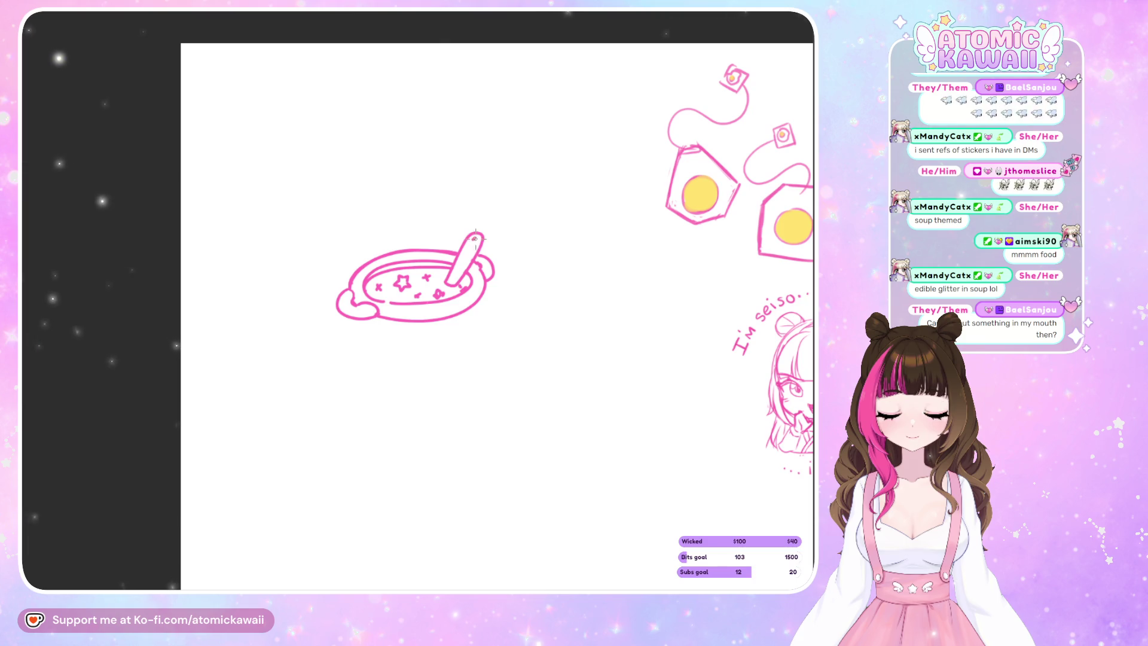
Fill the spoon-tip star, draw the bowl's rounded base and right side, then mirror the canvas.
left_click_drag(472, 240, 476, 244)
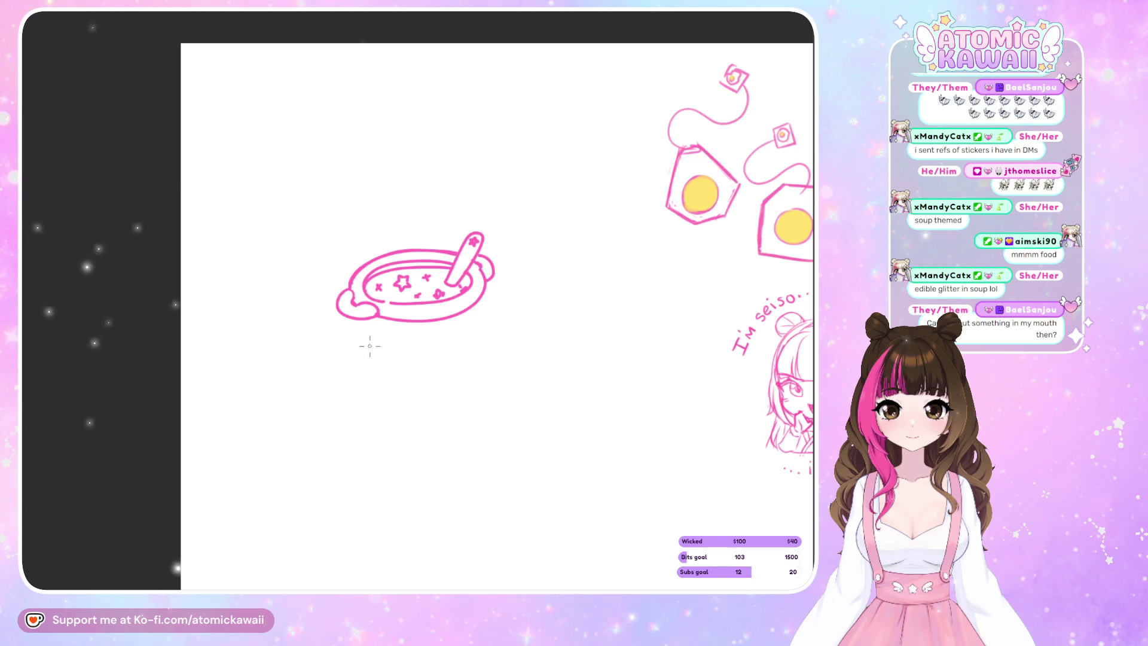
left_click_drag(361, 319, 396, 357)
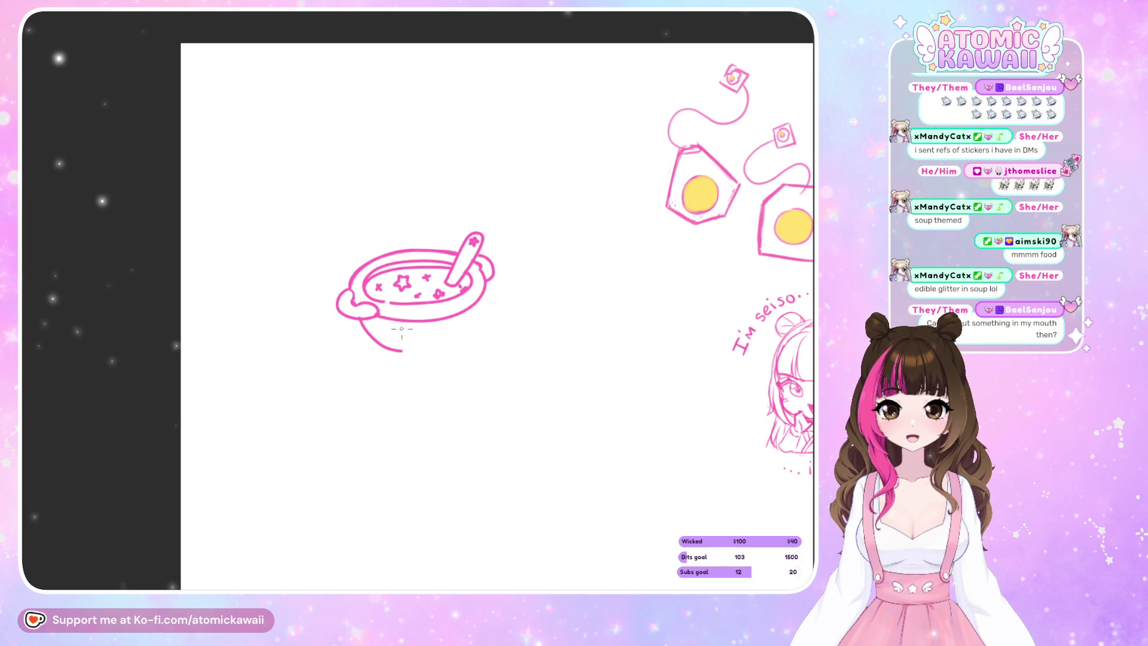
key("ctrl+z")
left_click_drag(366, 333, 444, 353)
left_click_drag(487, 286, 484, 316)
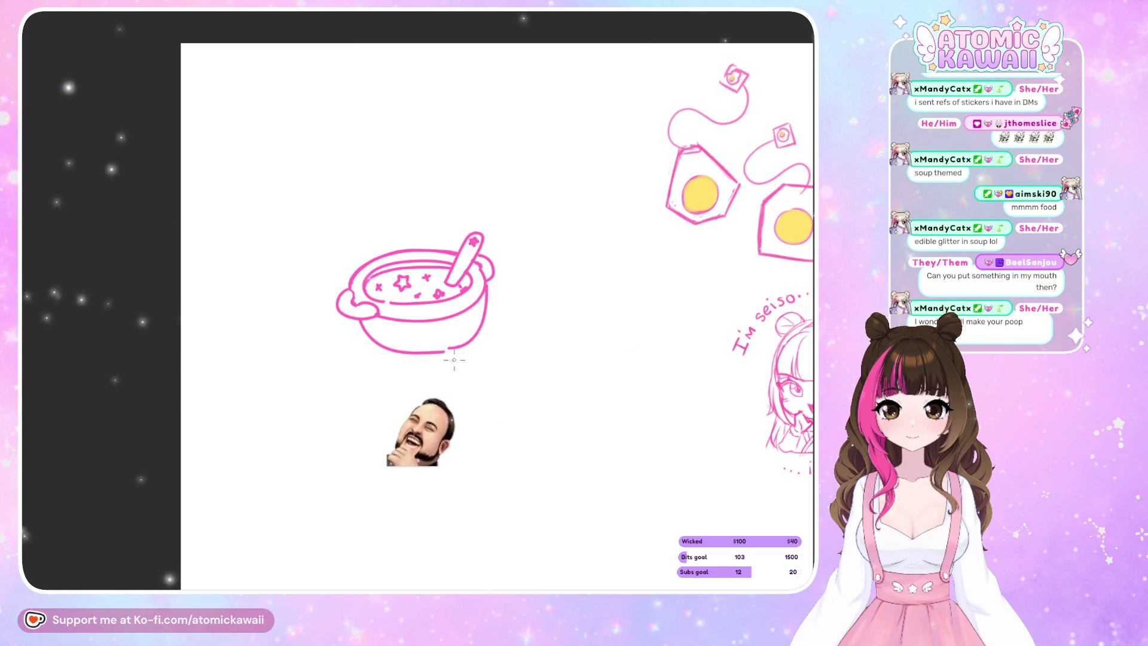
key("m")
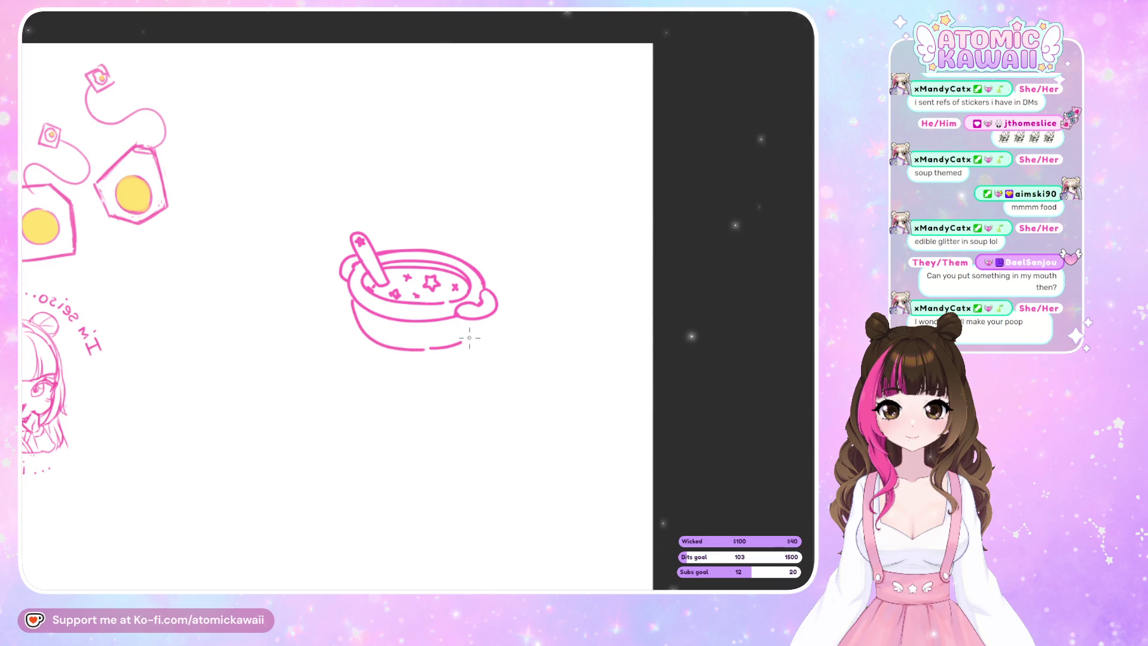
Flip the canvas view back to its normal orientation with the M shortcut.
key("m")
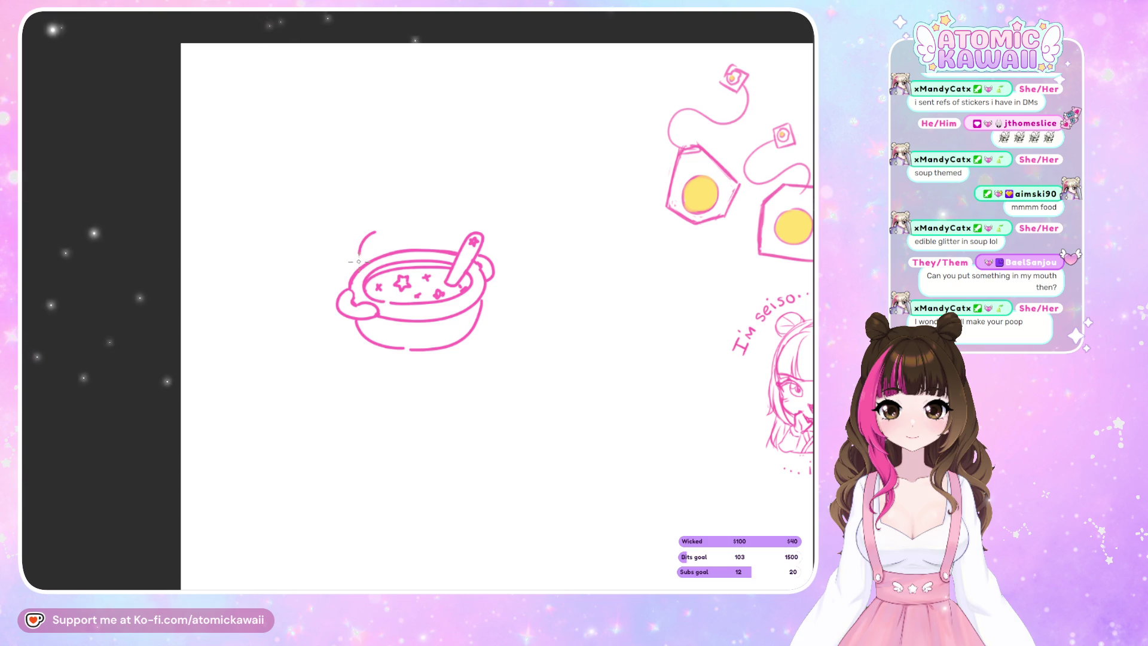
mouse_move(375, 232)
left_mouse_down()
mouse_move(358, 260)
mouse_move(412, 239)
mouse_move(417, 263)
left_mouse_up()
mouse_move(381, 201)
left_mouse_down()
mouse_move(373, 222)
mouse_move(411, 193)
mouse_move(422, 222)
mouse_move(456, 255)
left_mouse_up()
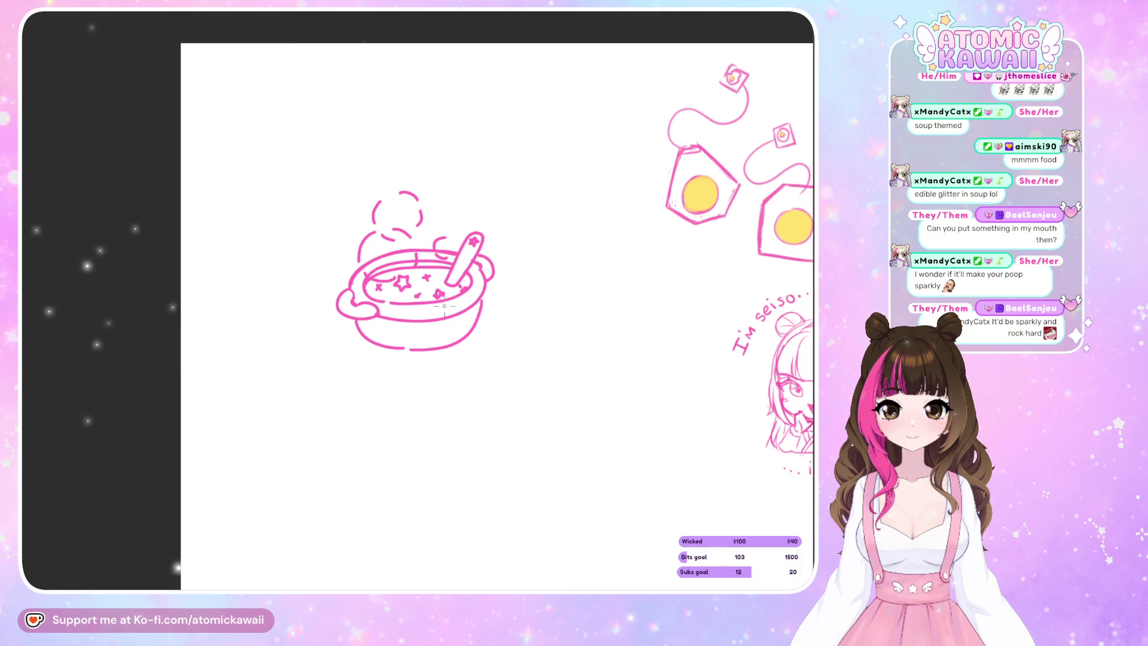
key("ctrl+z")
key("ctrl+z")
key("ctrl+z")
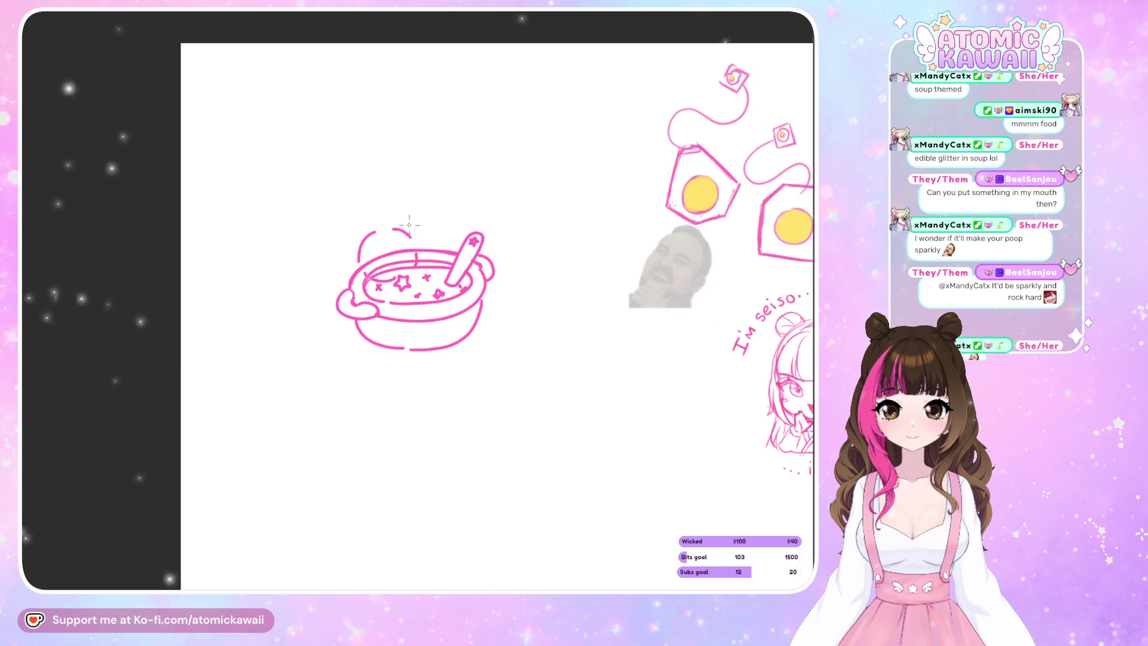
mouse_move(403, 212)
left_mouse_down()
mouse_move(399, 225)
mouse_move(448, 259)
left_mouse_up()
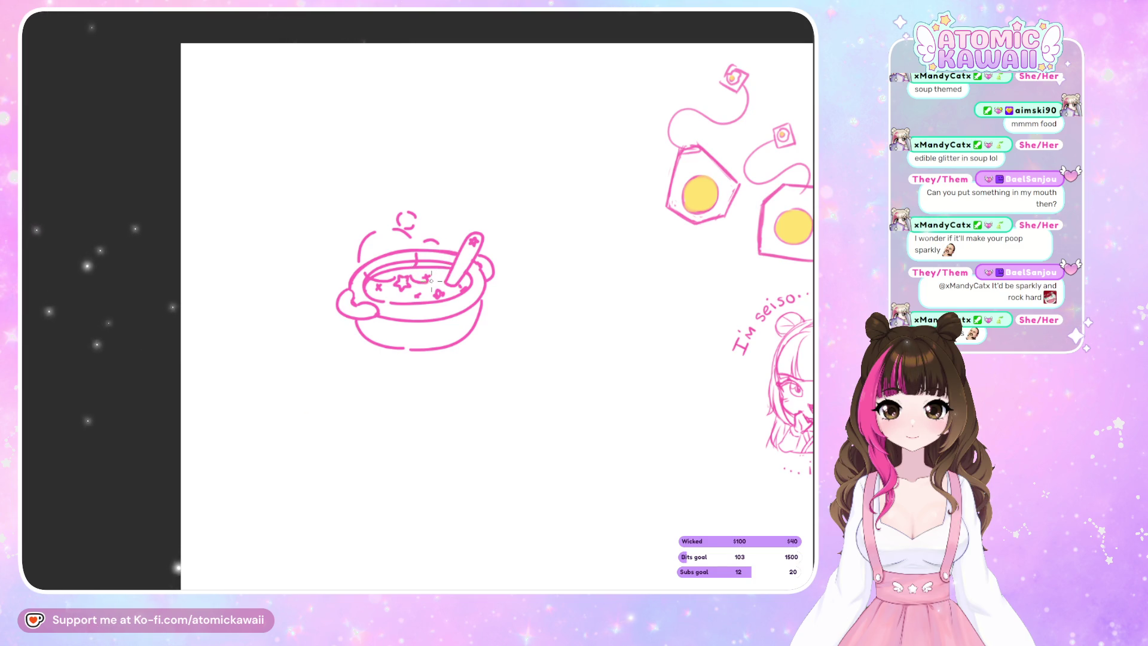
left_click_drag(401, 261, 454, 228)
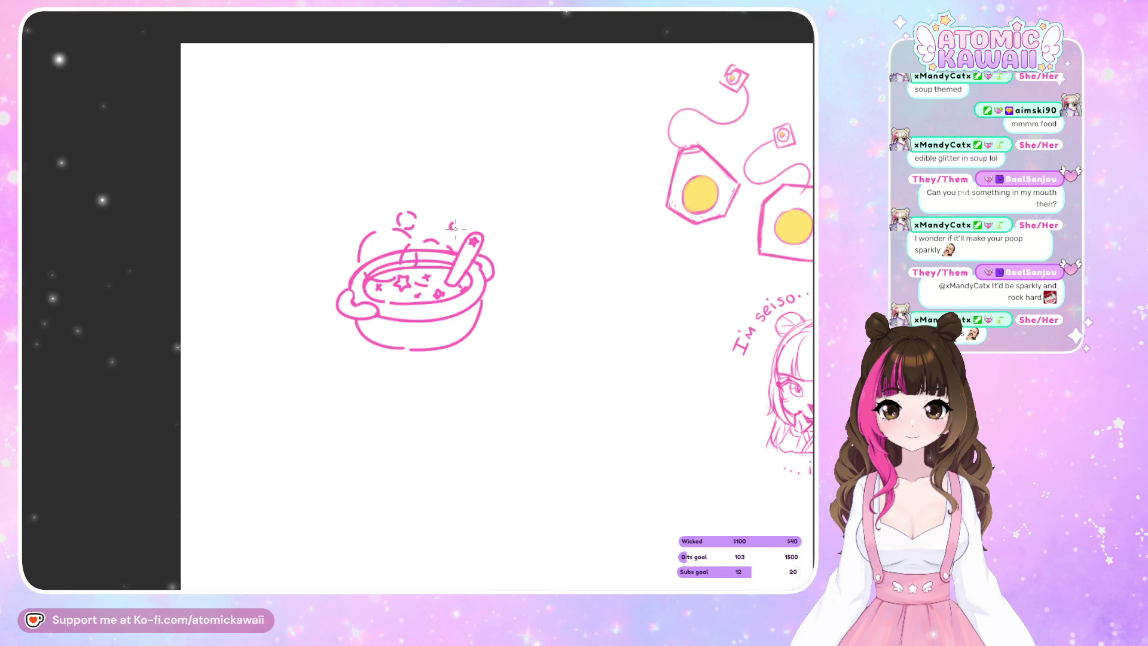
key("m")
key("m")
key("ctrl+z")
key("ctrl+z")
key("ctrl+z")
key("ctrl+z")
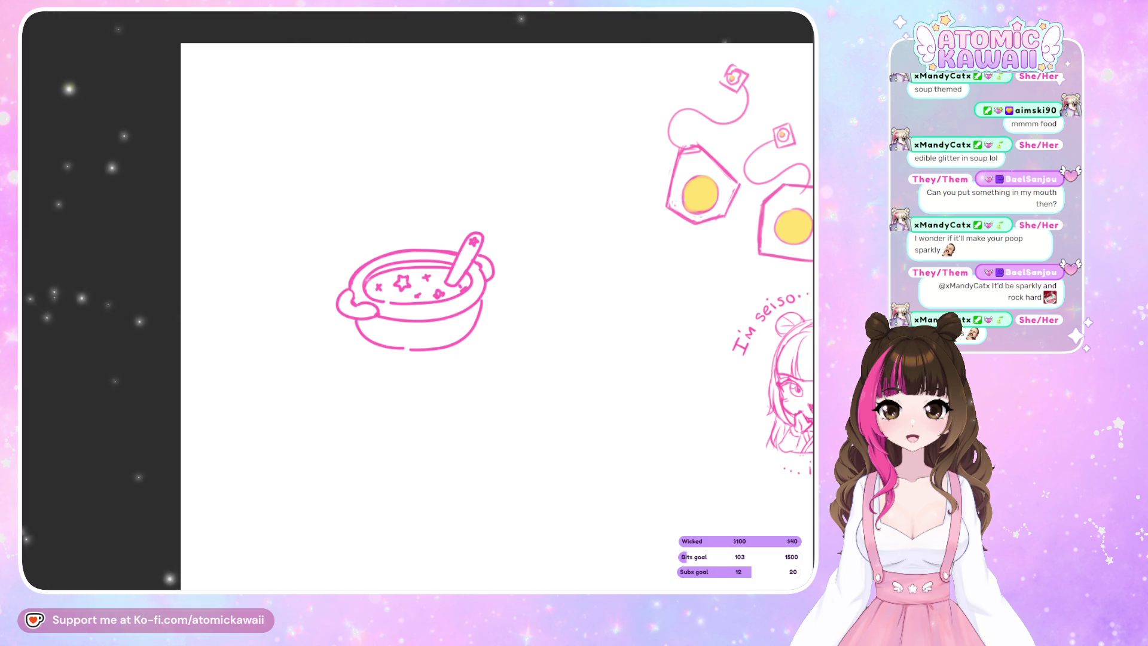
Add sparkles by the bowl rim and spoon, and letter IT'S above the left handle.
left_click_drag(378, 247, 380, 251)
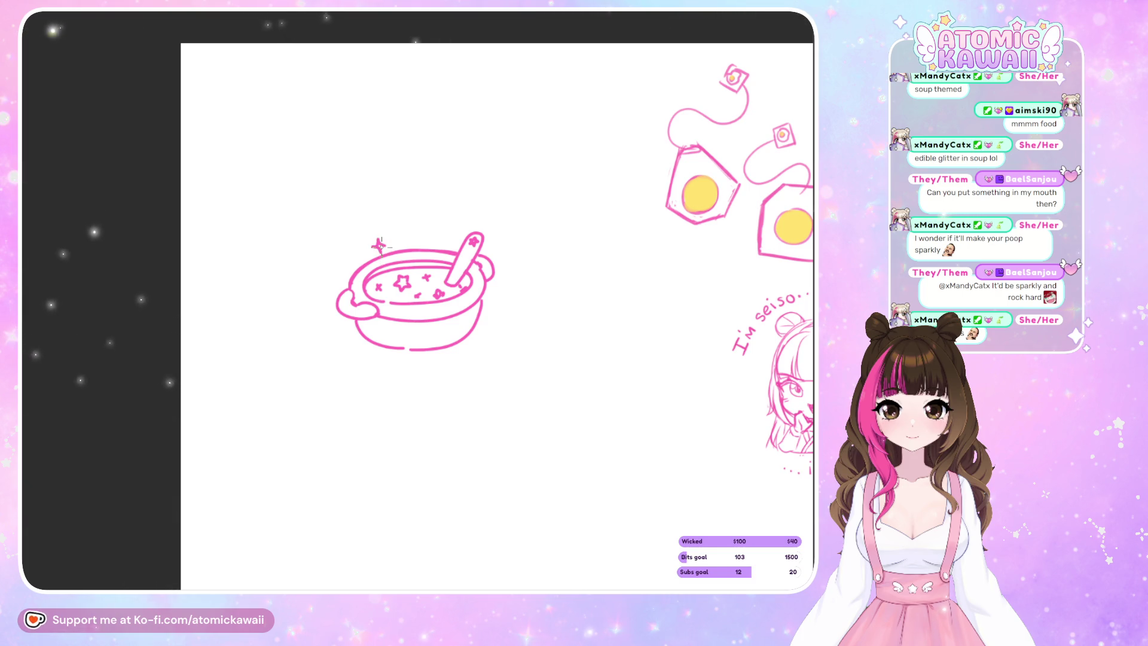
left_click_drag(434, 227, 436, 237)
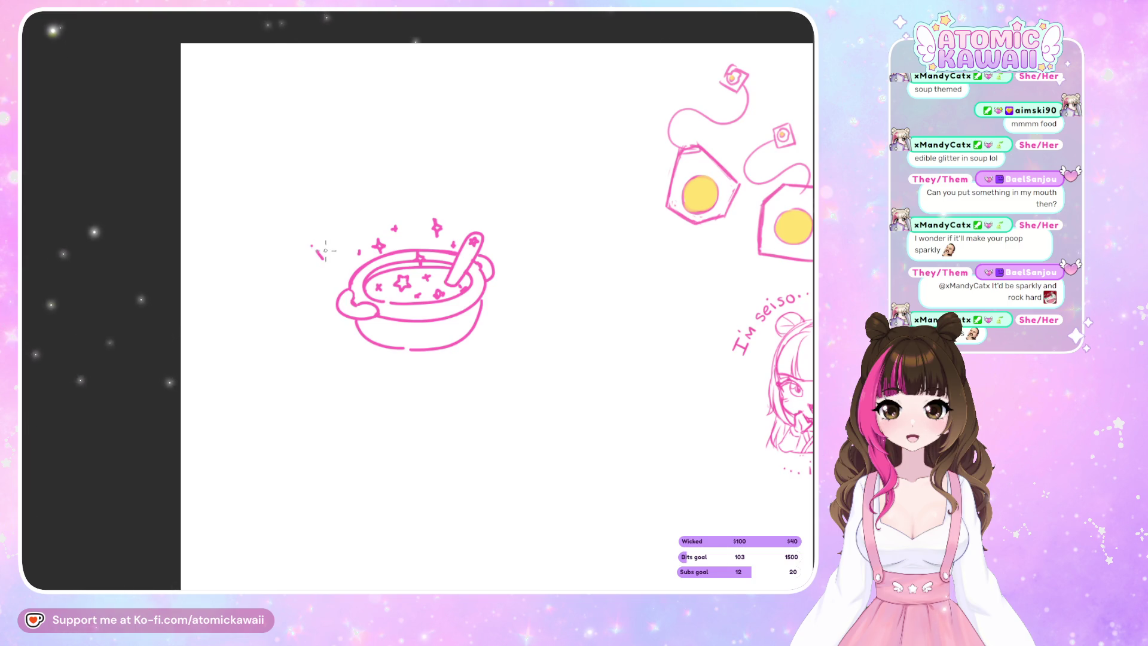
left_click_drag(312, 241, 338, 240)
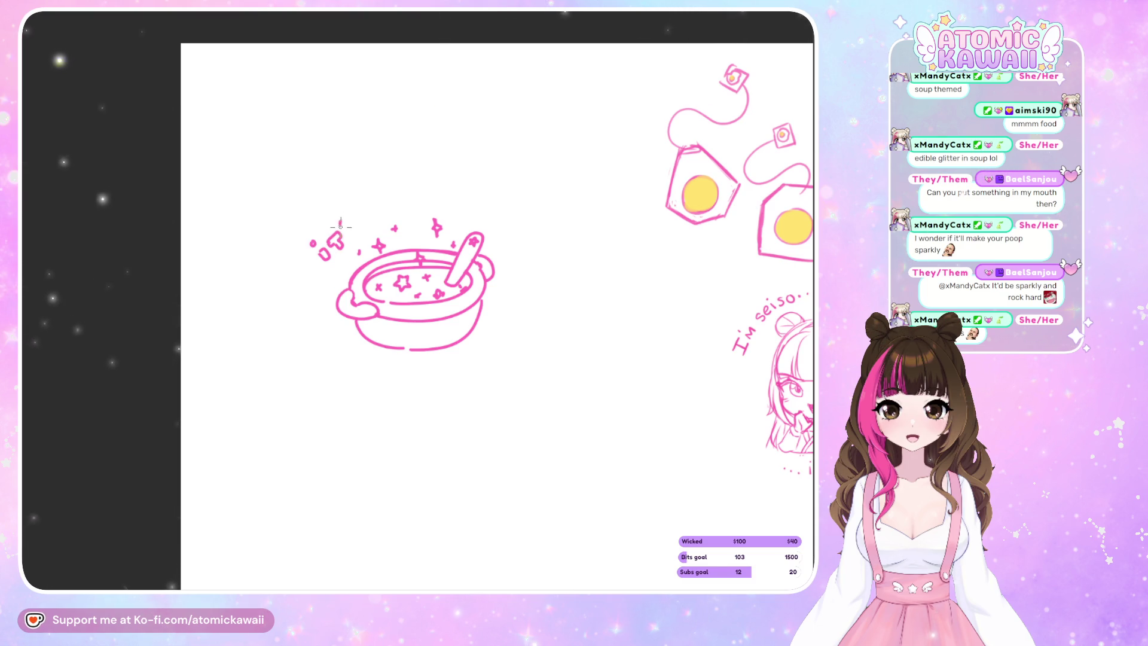
left_click_drag(359, 228, 361, 225)
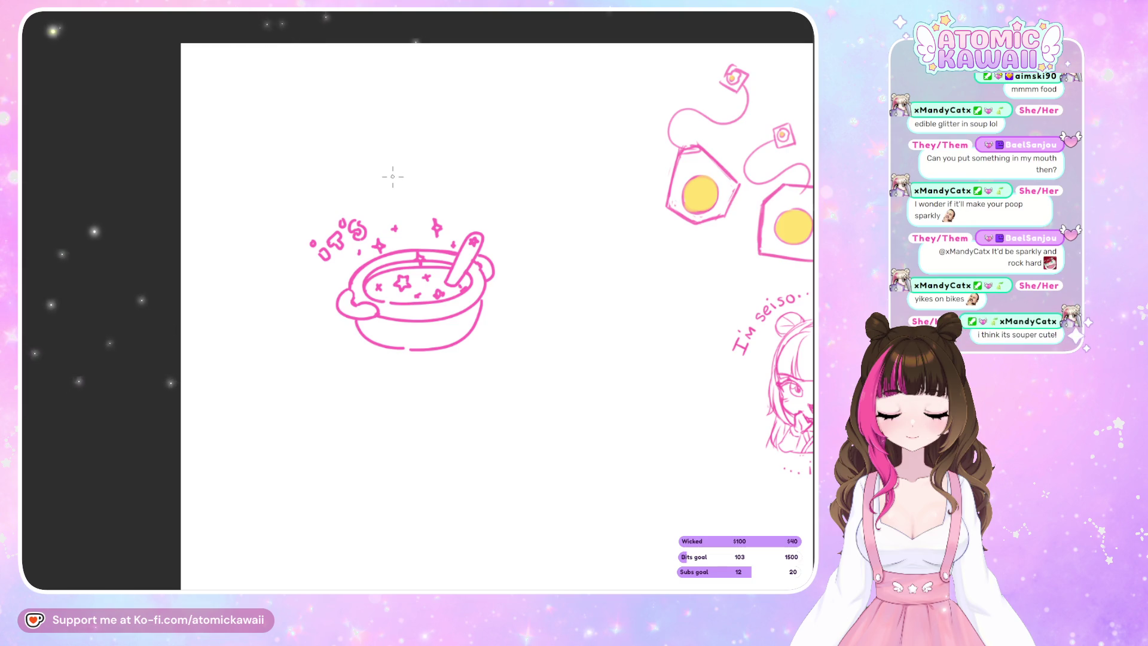
Hand-letter SOUP under the bowl and SEASON up its right side, undoing the misdrawn final letter.
left_click_drag(375, 181, 371, 202)
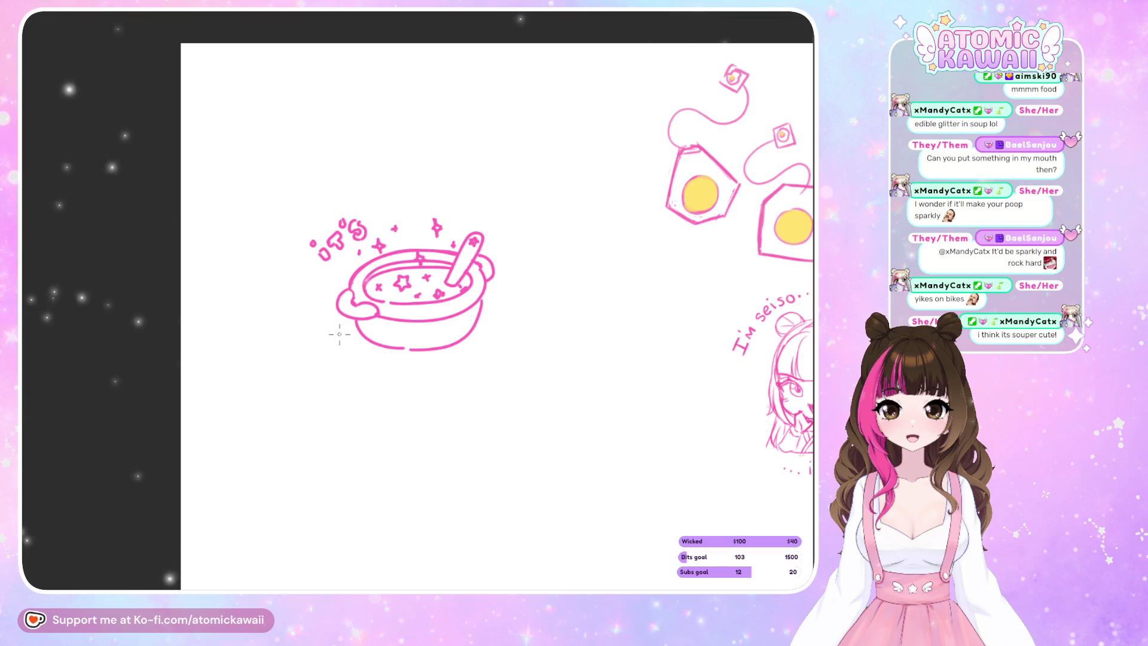
mouse_move(346, 331)
left_mouse_down()
mouse_move(338, 351)
mouse_move(373, 352)
left_mouse_up()
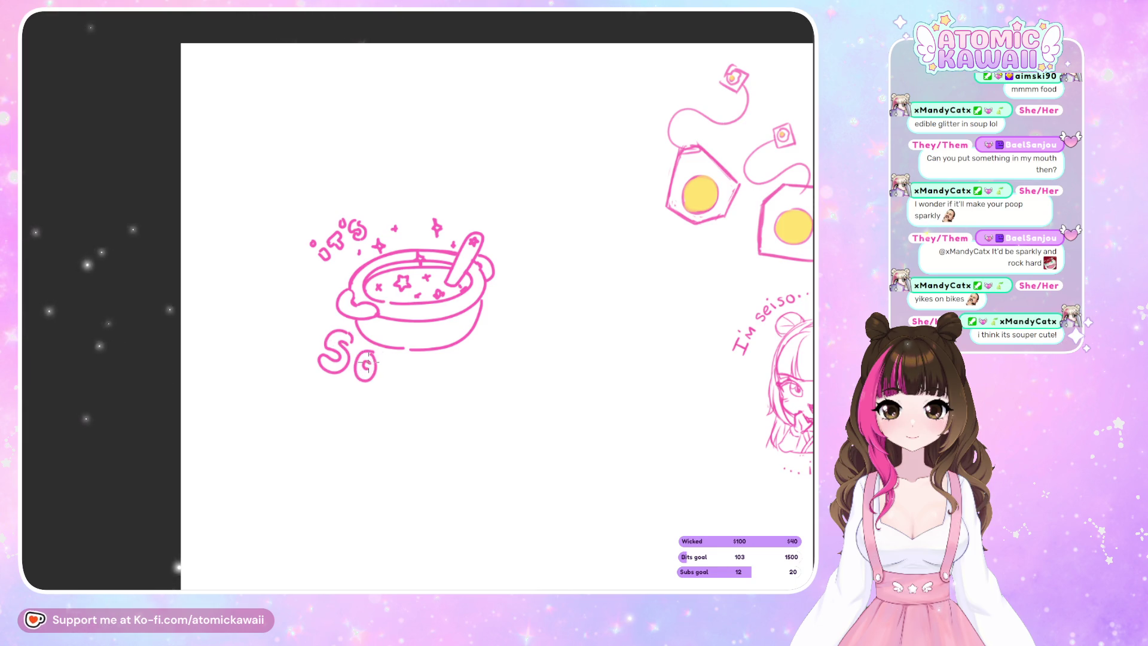
mouse_move(383, 359)
left_mouse_down()
mouse_move(388, 380)
mouse_move(399, 363)
mouse_move(410, 388)
left_mouse_up()
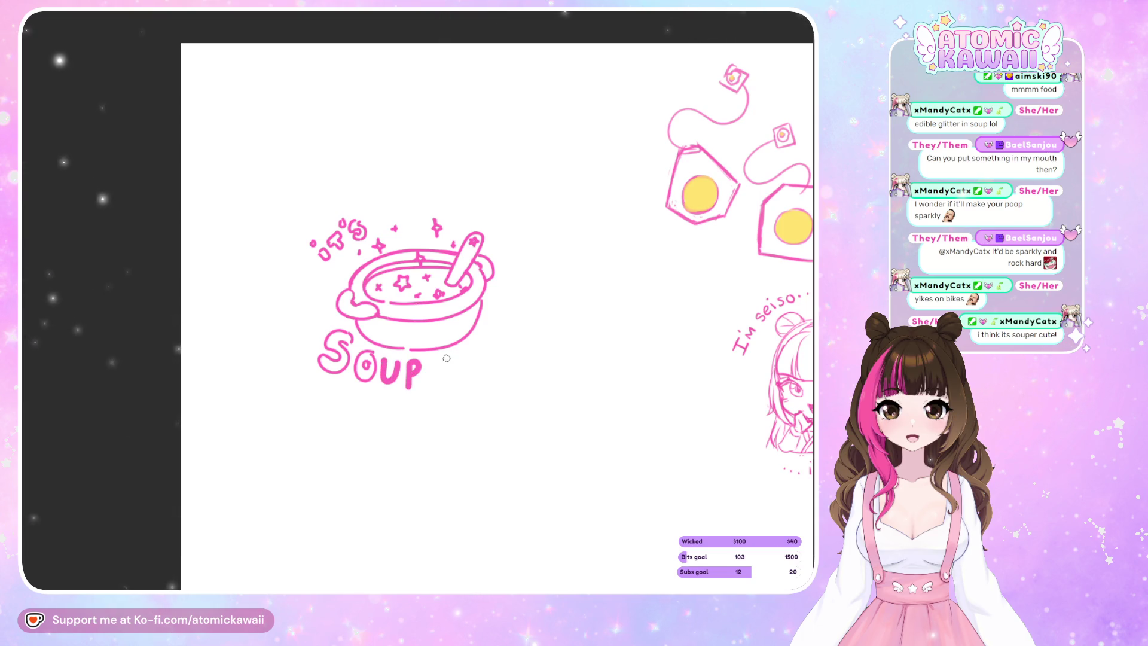
mouse_move(471, 348)
left_mouse_down()
mouse_move(468, 376)
mouse_move(482, 341)
left_mouse_up()
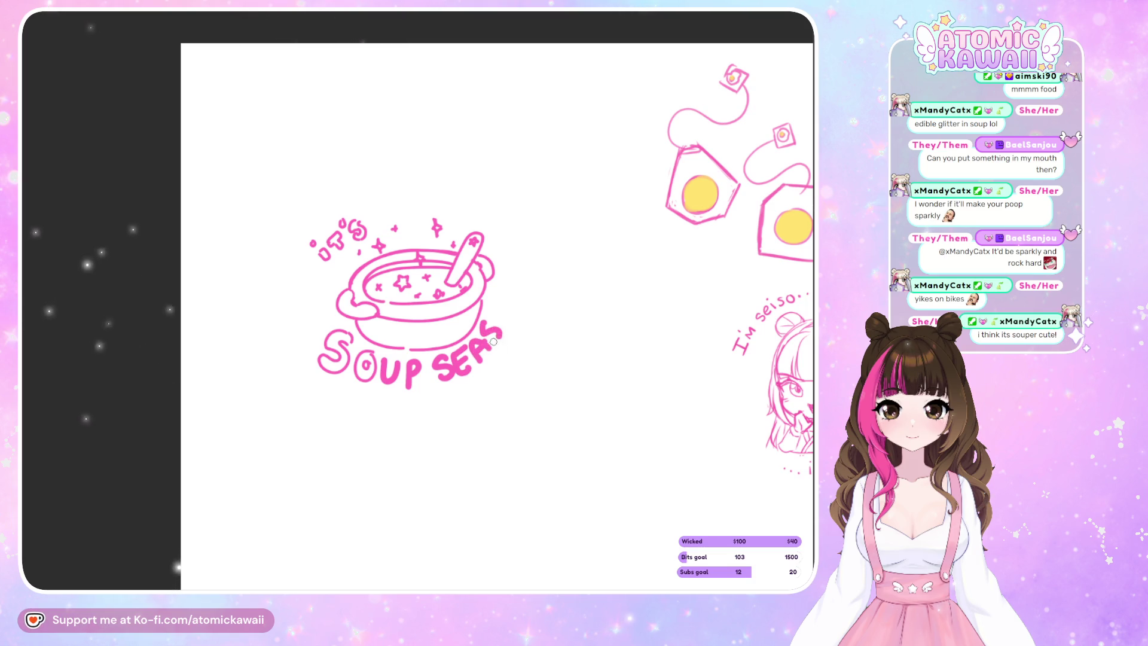
left_click_drag(509, 304, 512, 313)
mouse_move(518, 299)
left_mouse_down()
mouse_move(519, 320)
mouse_move(525, 271)
left_mouse_up()
key("ctrl+z")
key("ctrl+z")
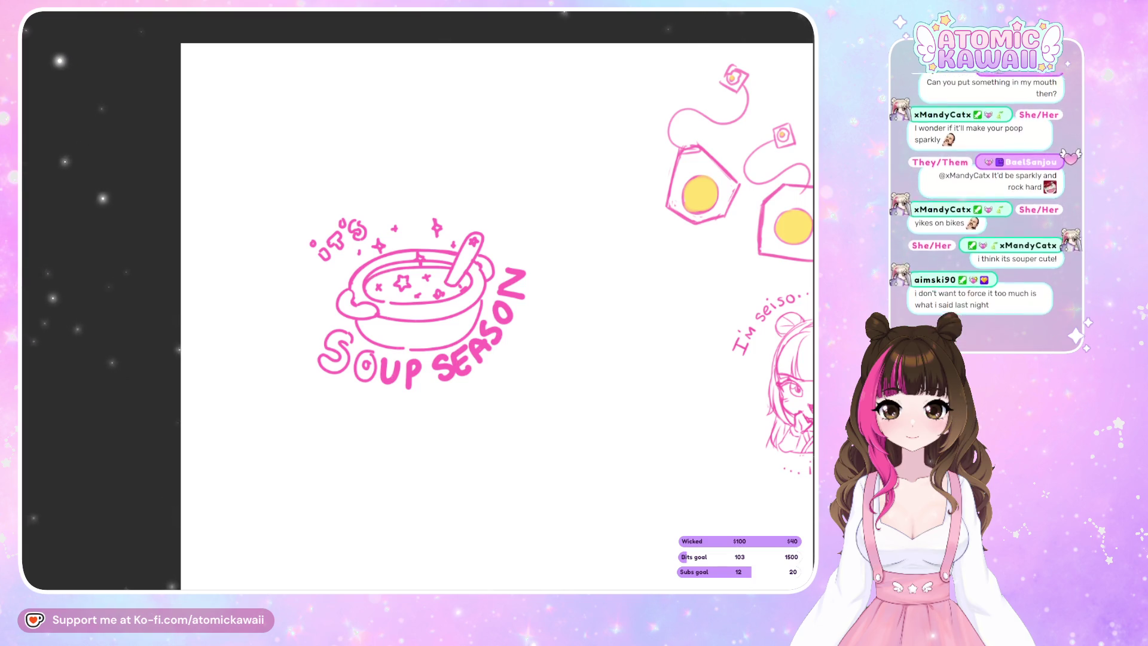
Undo a stray curve beside the bowl, then lasso the ITS lettering.
mouse_move(334, 271)
left_mouse_down()
mouse_move(333, 287)
mouse_move(339, 204)
mouse_move(452, 220)
left_mouse_up()
key("ctrl+z")
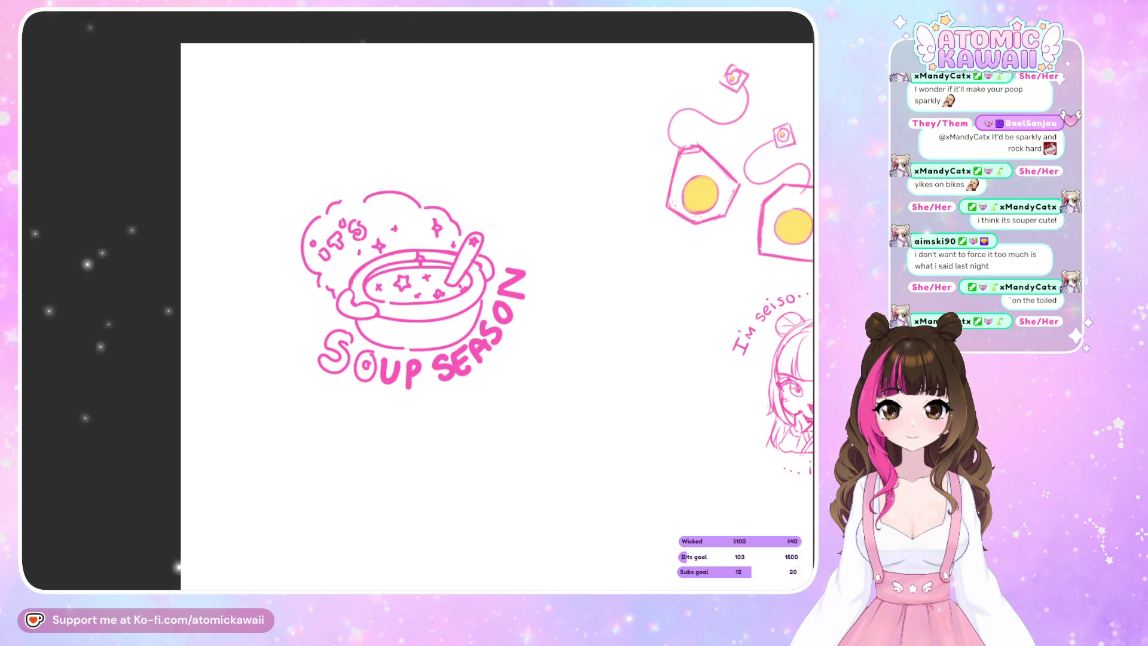
left_click_drag(374, 213, 376, 233)
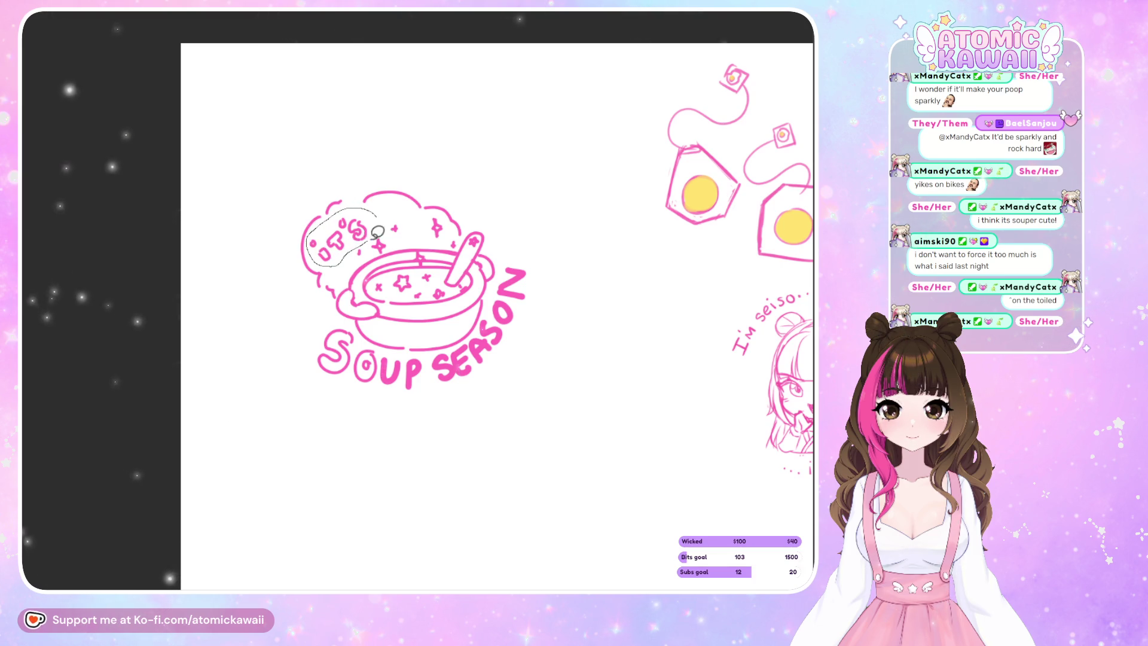
Rotate the selected ITS lettering clockwise and confirm the transform.
left_click(426, 296)
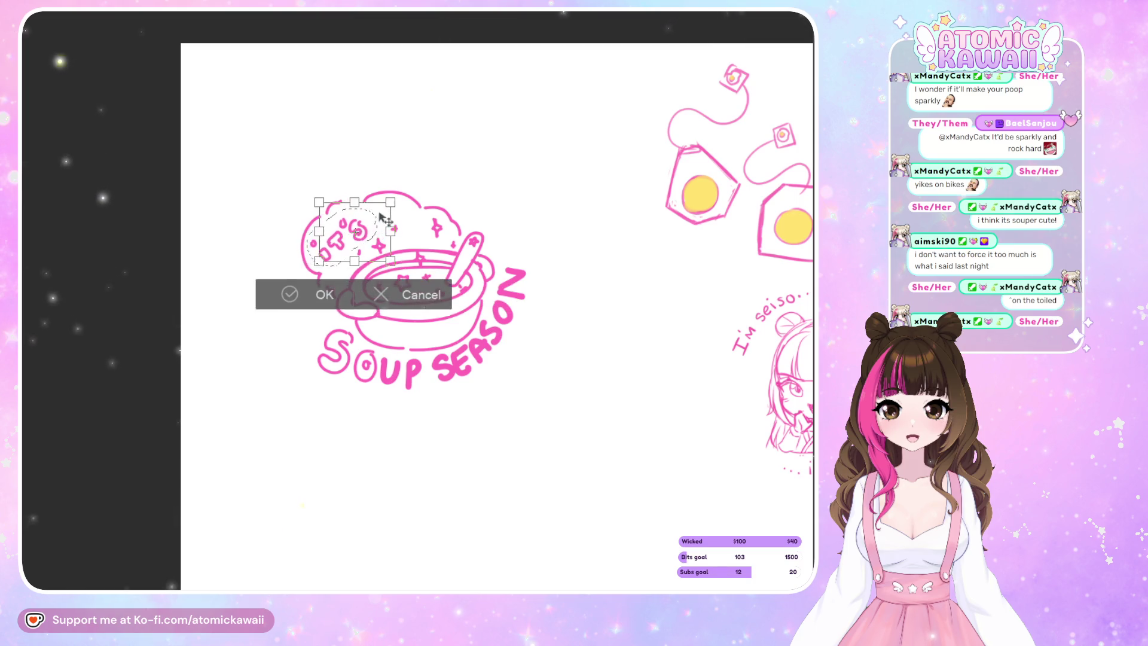
left_click_drag(383, 220, 385, 227)
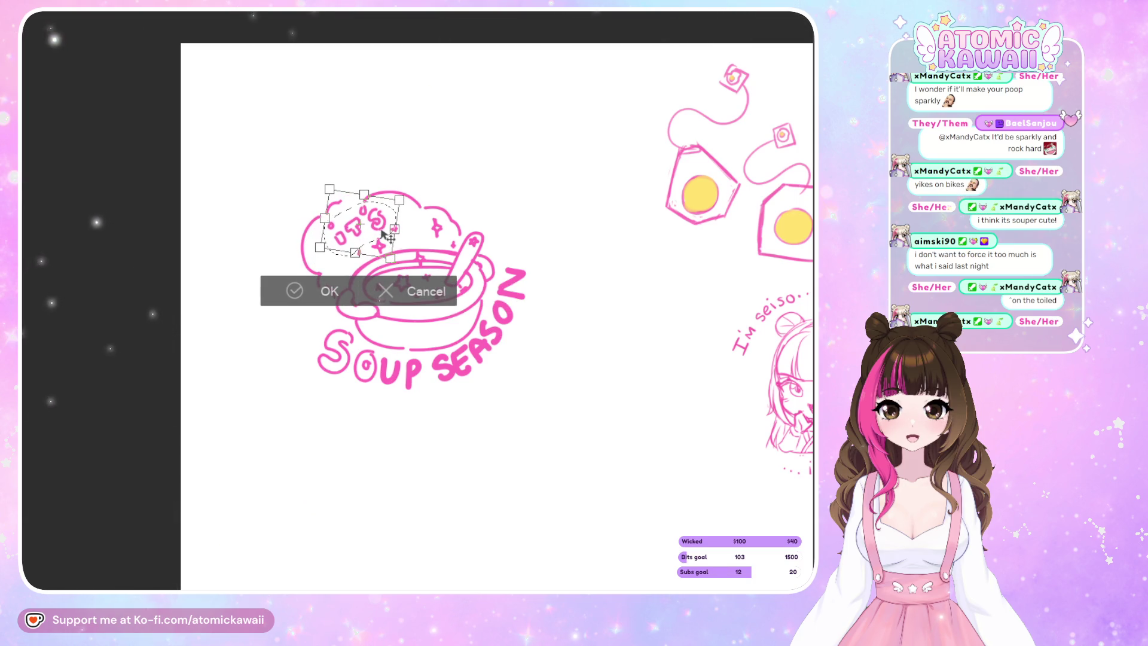
left_click(330, 291)
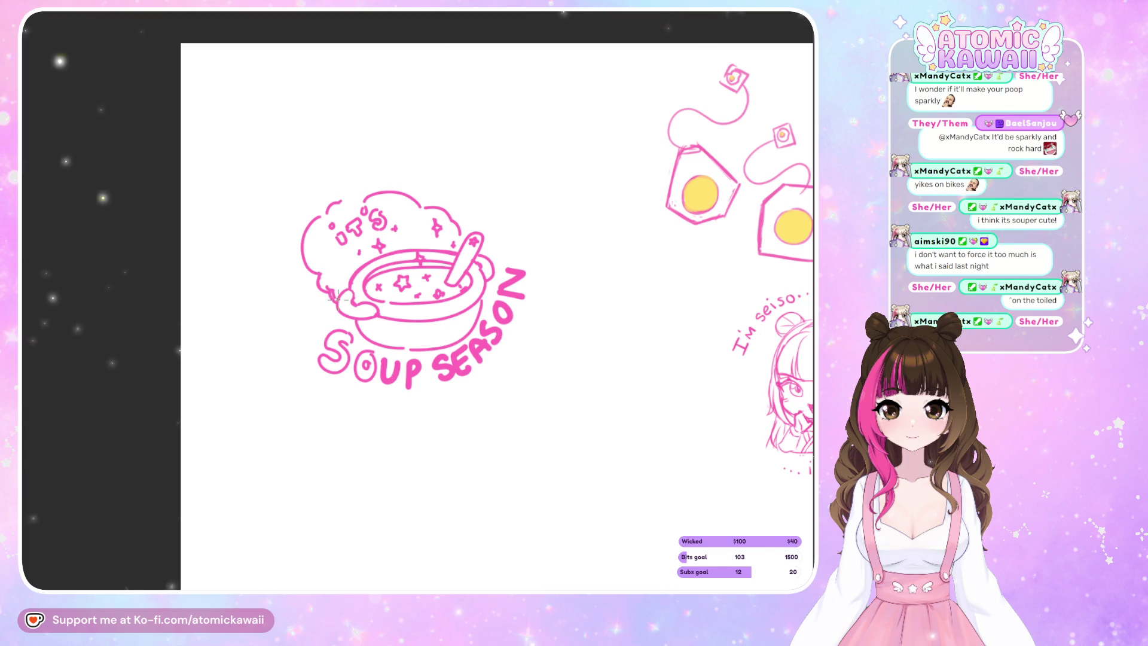
Clear the cloud's left side, deselect, redraw it as a tighter arc, and mirror the view.
mouse_move(352, 192)
left_mouse_down()
mouse_move(330, 255)
mouse_move(328, 319)
left_mouse_up()
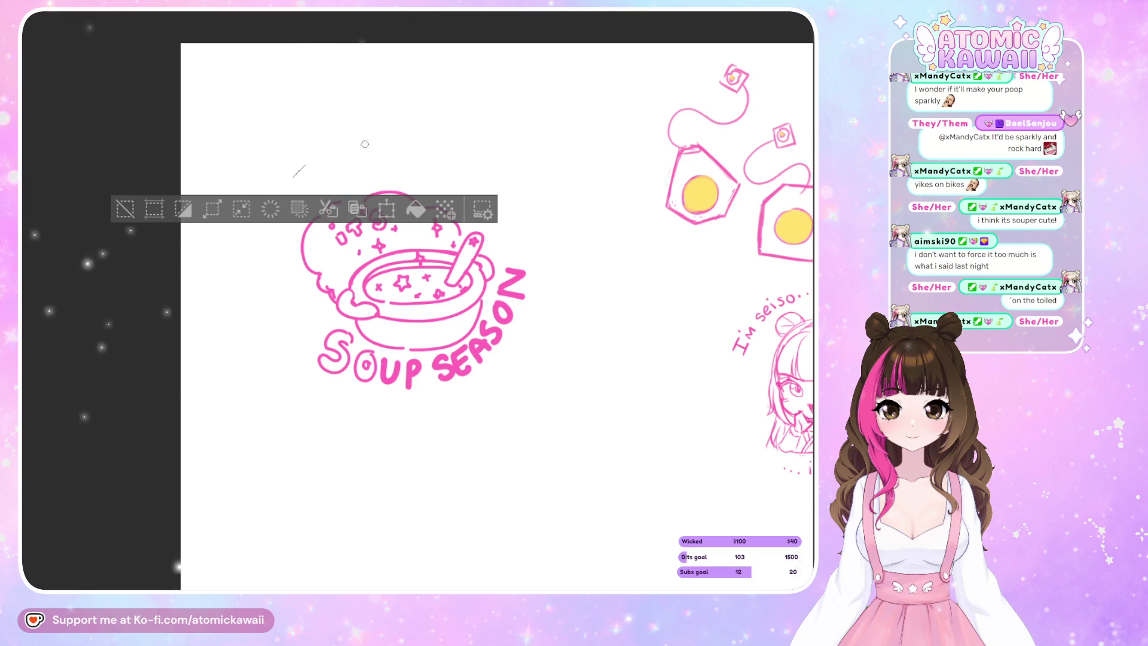
left_click(125, 209)
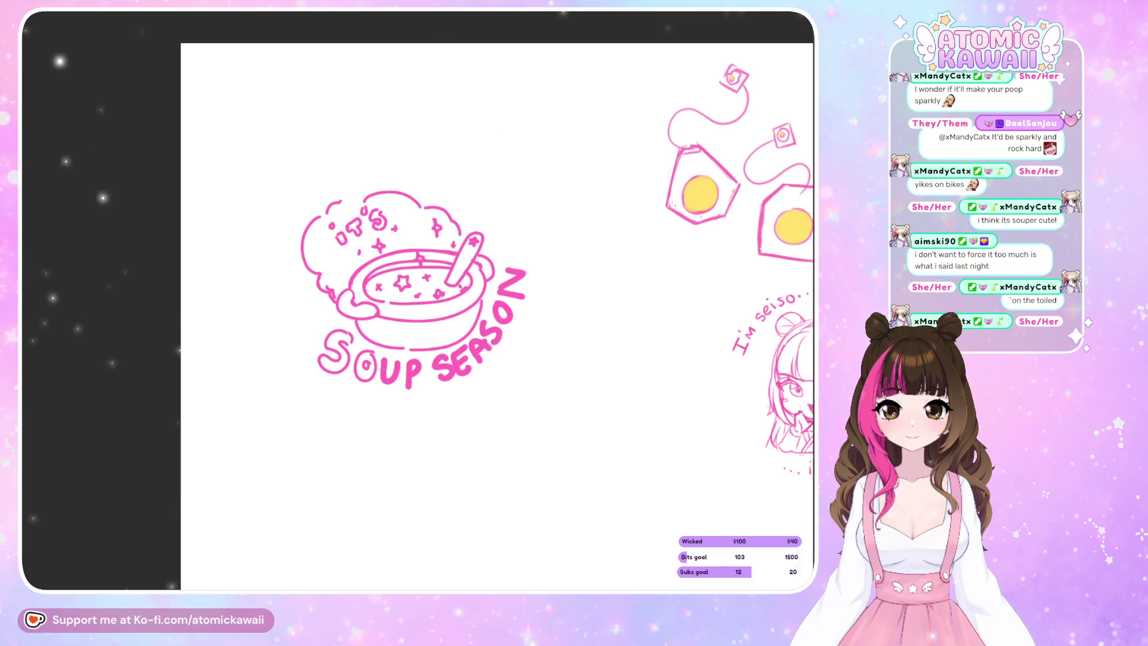
left_click_drag(348, 170, 287, 206)
left_click(300, 357)
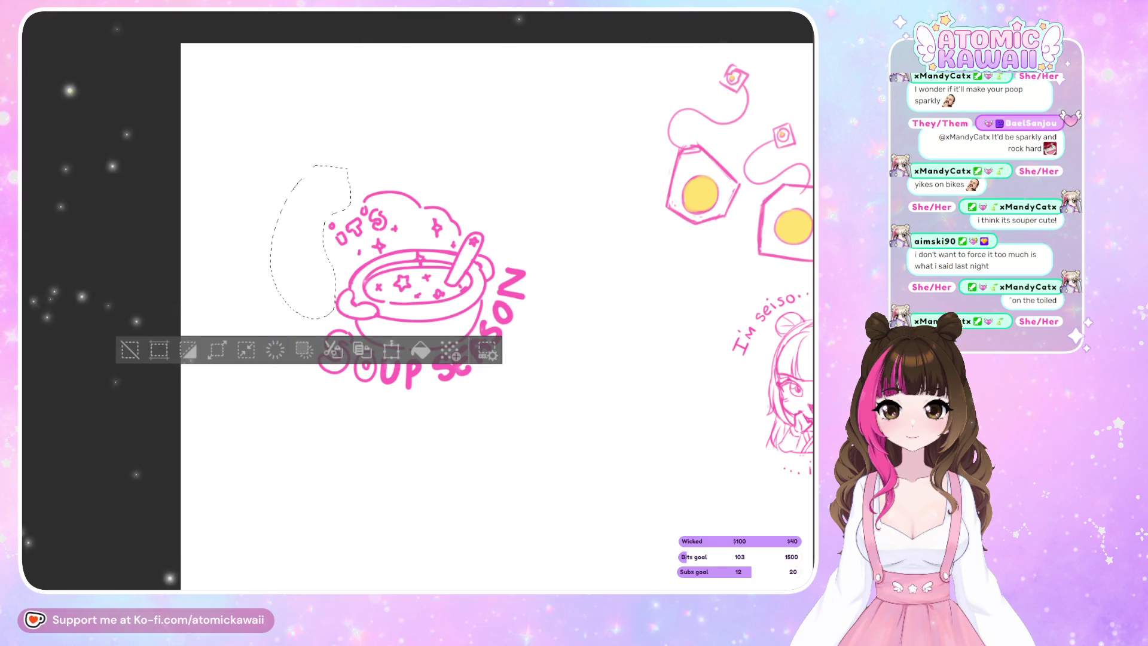
key("ctrl+d")
left_click_drag(326, 206, 311, 239)
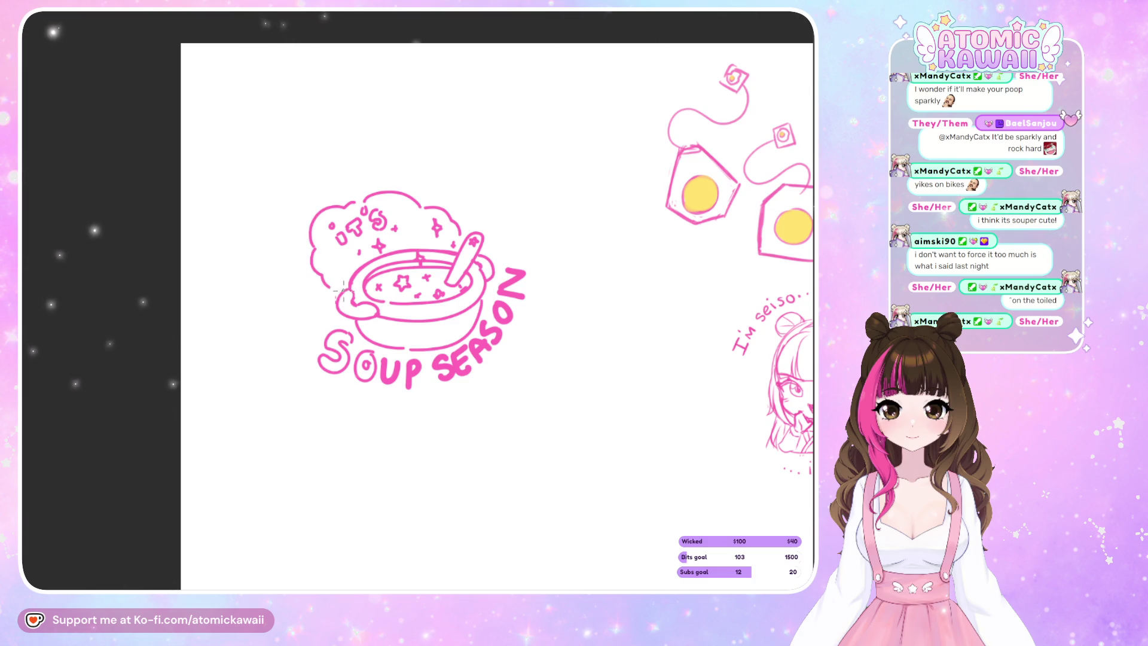
key("m")
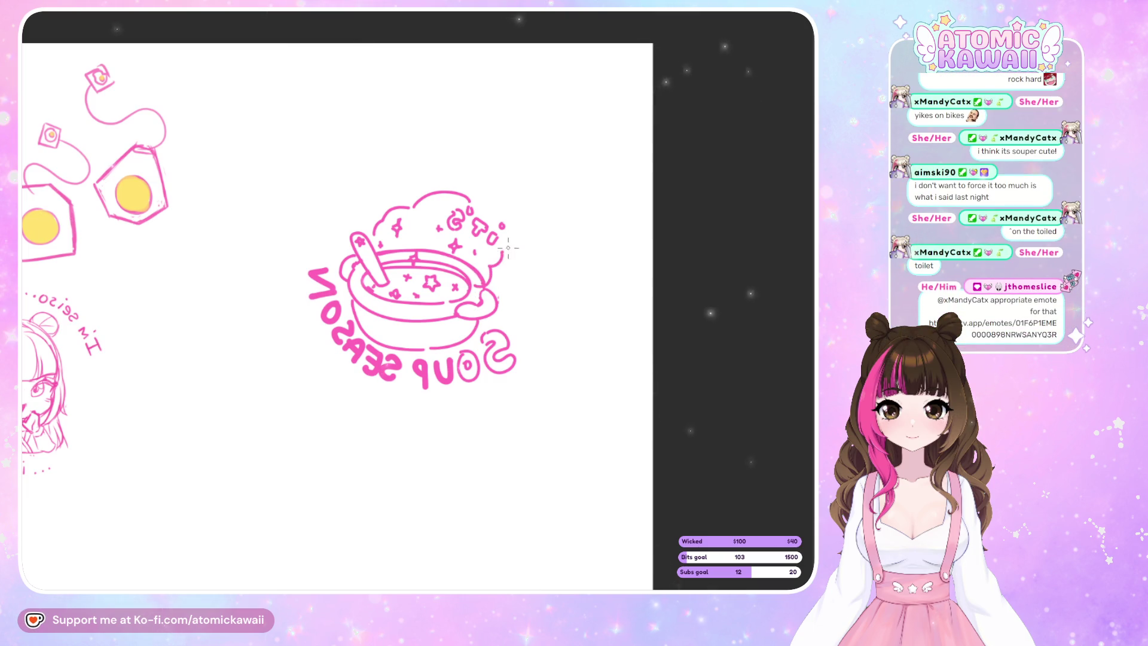
Unflip the canvas and draw the cloud's left outline from its top down to the bowl.
key("m")
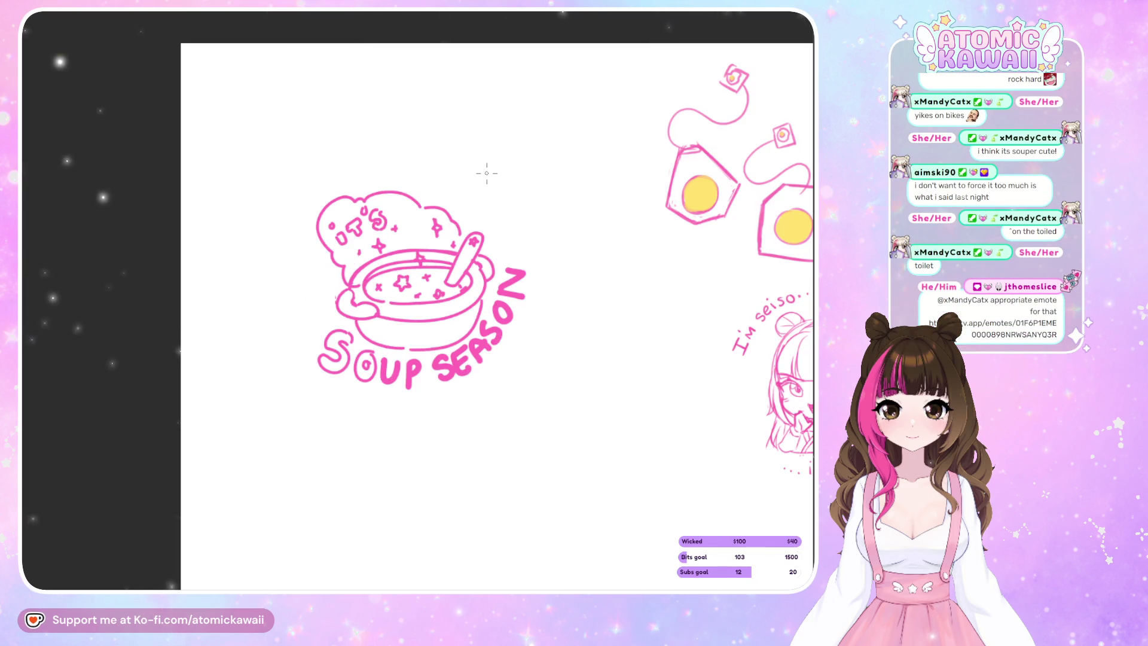
left_click_drag(352, 199, 341, 286)
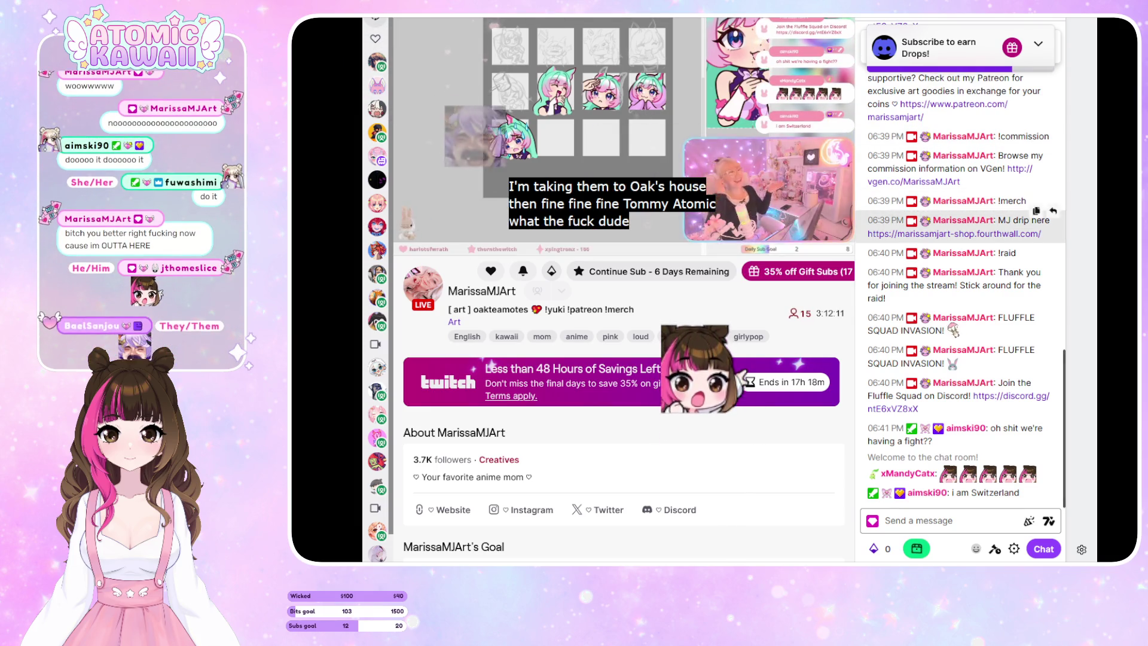
Put the other artist's Twitch stream in theatre mode and drag its volume to zero.
mouse_move(820, 241)
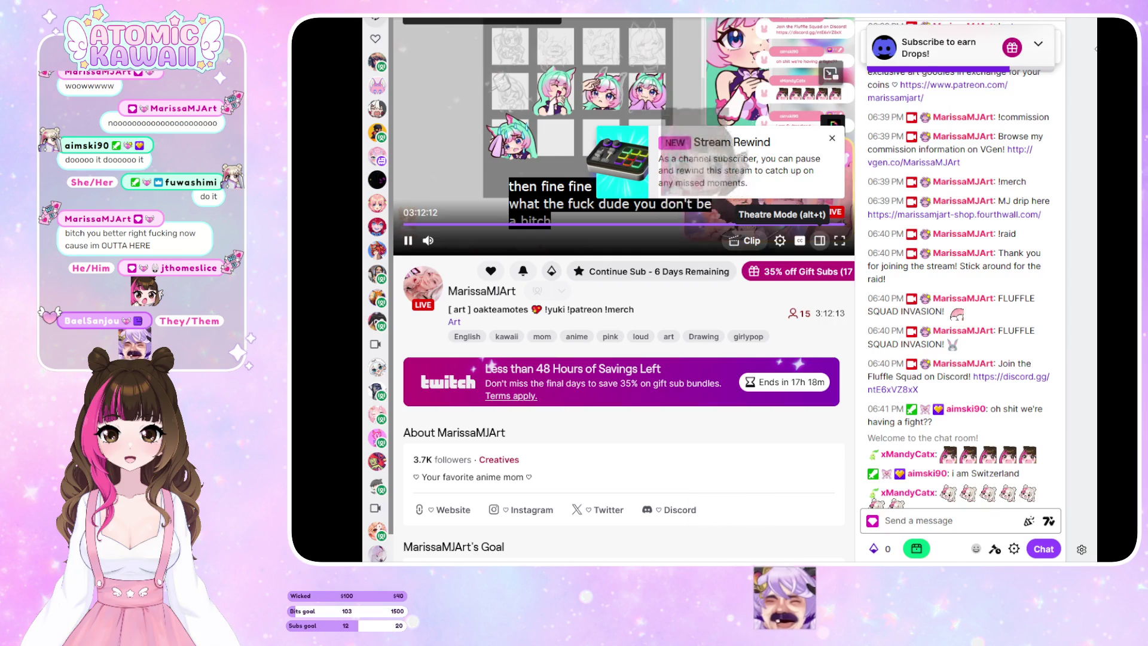
left_click(819, 241)
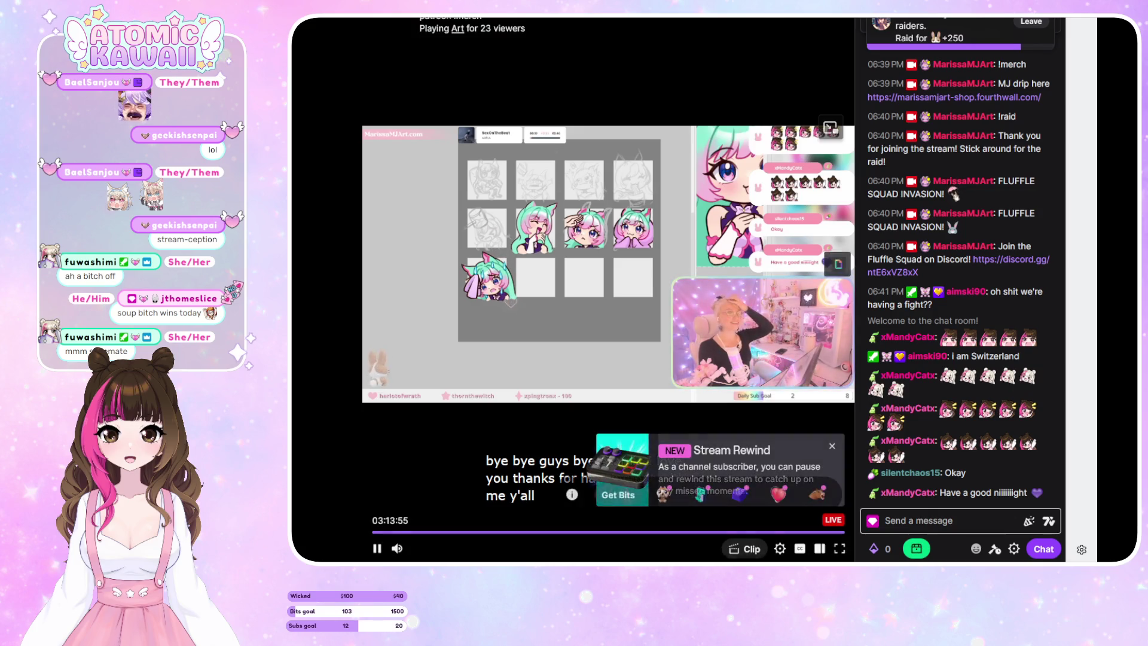
mouse_move(519, 335)
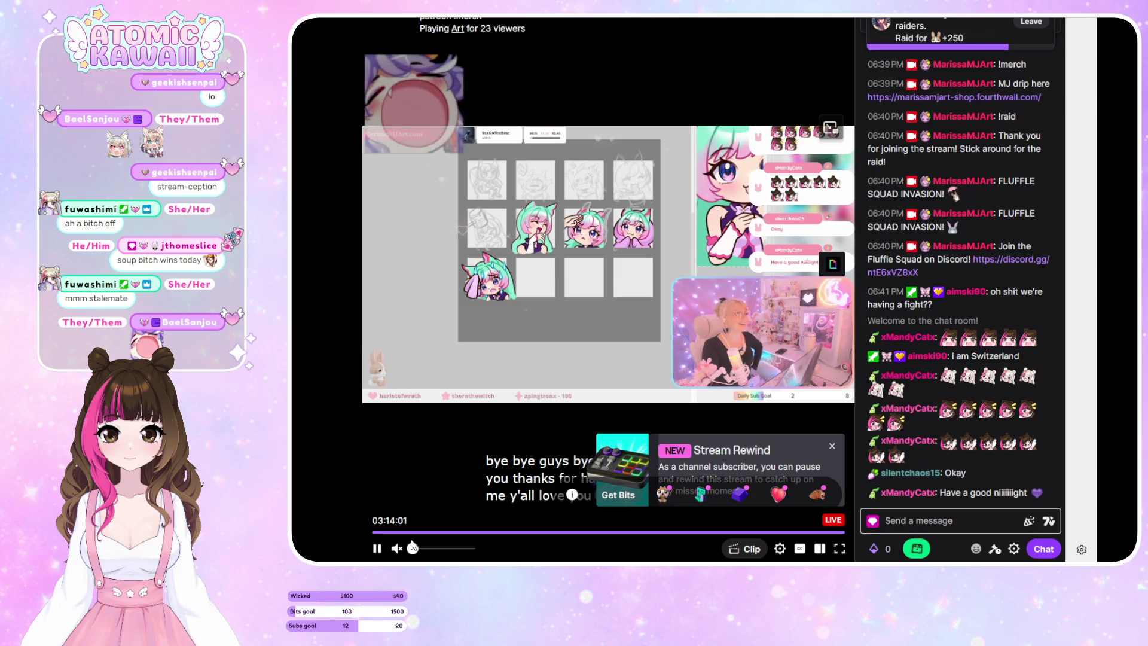
left_click_drag(470, 548, 411, 547)
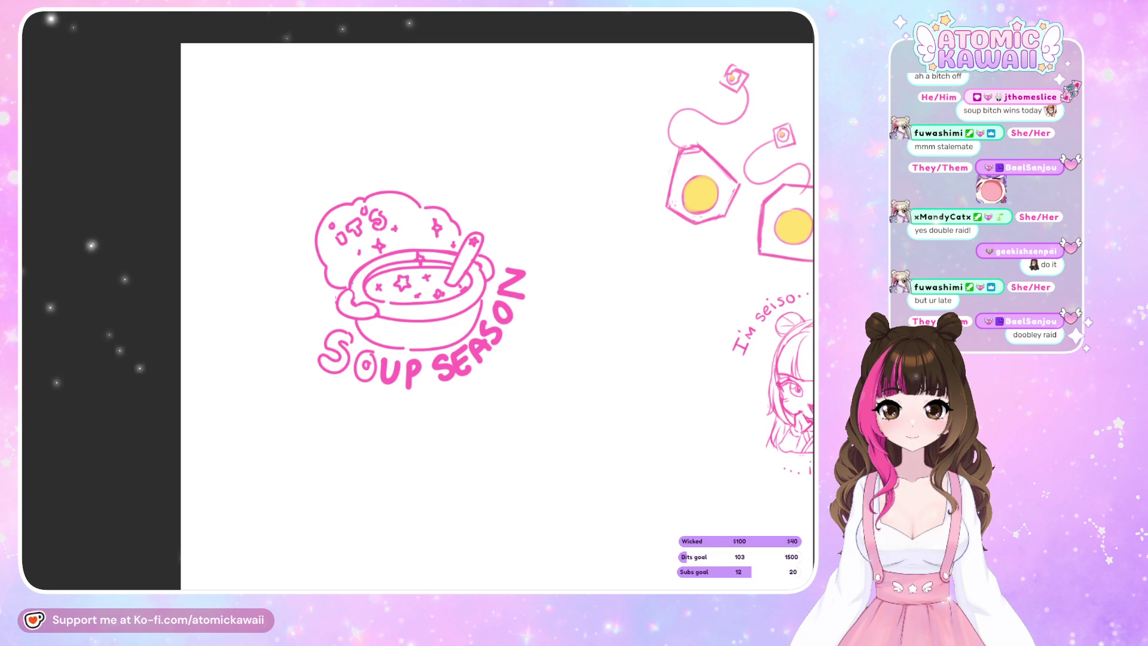
Switch to the green Holiday YCH canvas showing three numbered chibi poses.
key("ctrl+Tab")
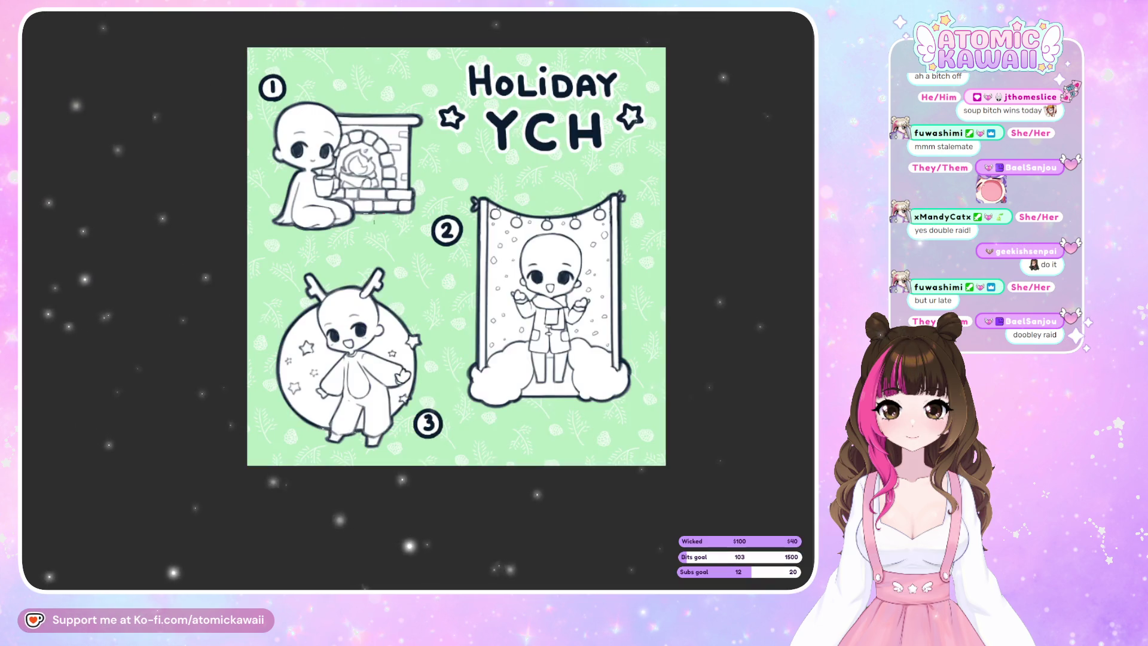